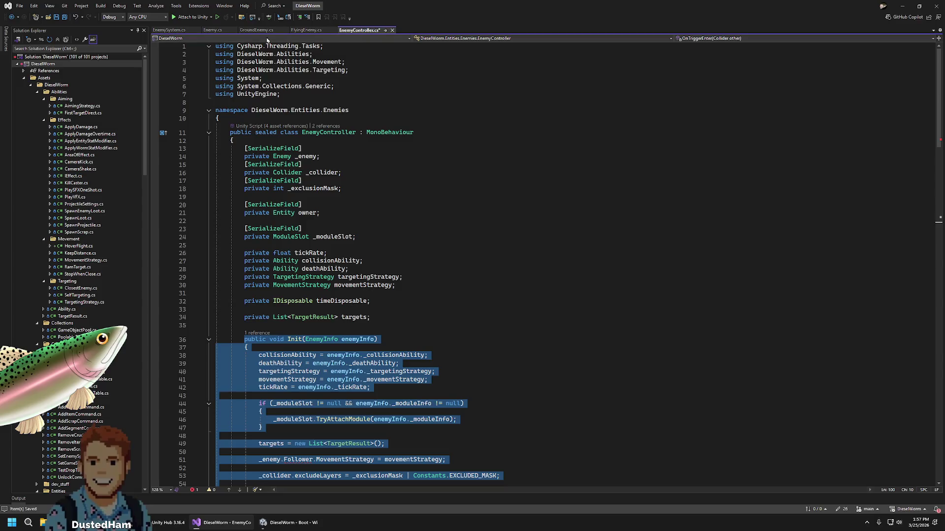
Go to the Init call in EnemySystem.cs through EnemyController's Init references
click(213, 30)
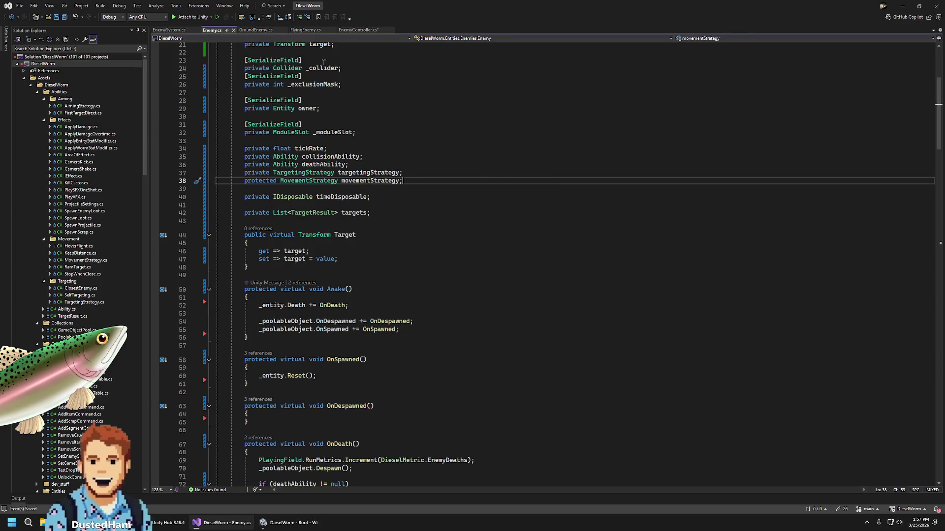
click(346, 31)
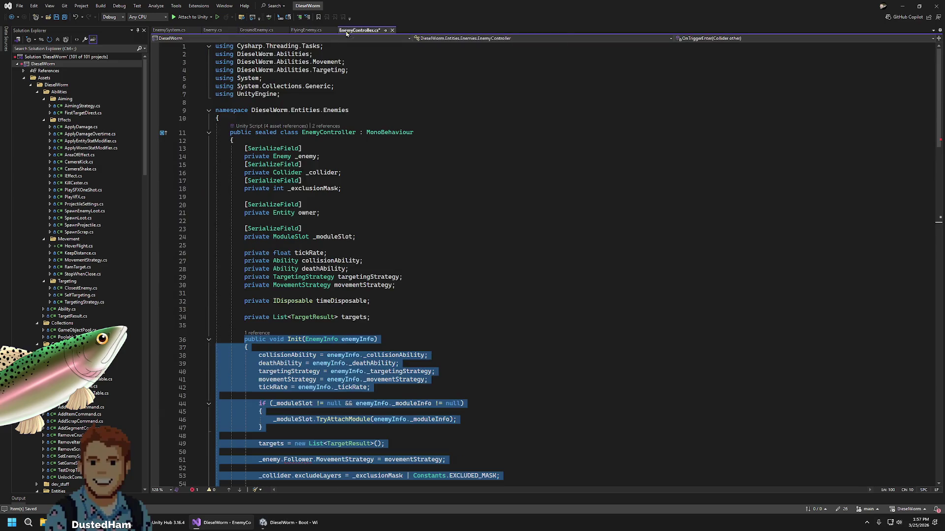
click(325, 127)
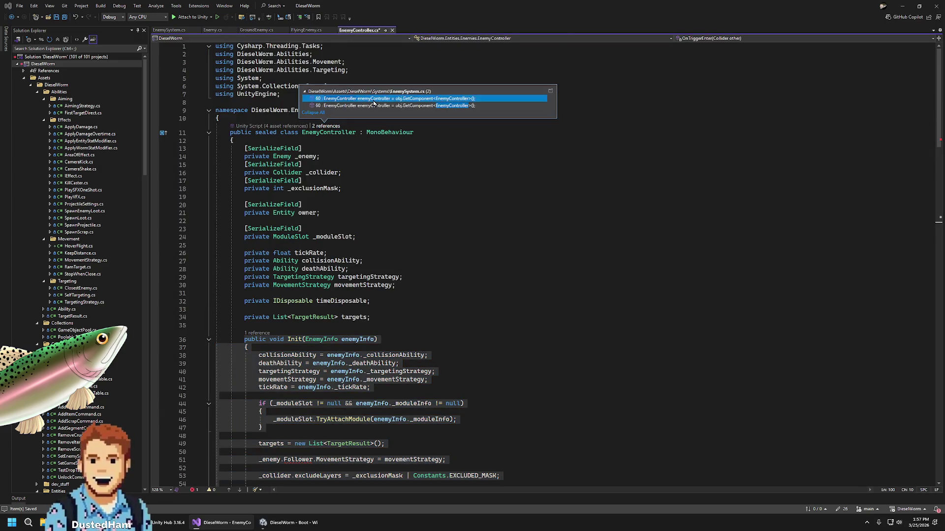
double_click(372, 104)
Comment out the two EnemyController lines 60–61 in SpawnEnemy
key(End)
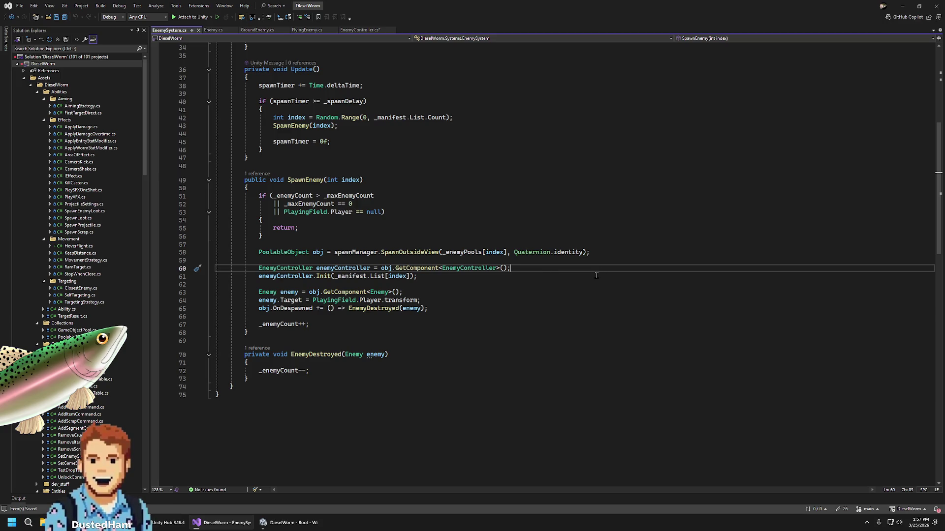
key(Down)
key(shift+Up)
key(shift+Home)
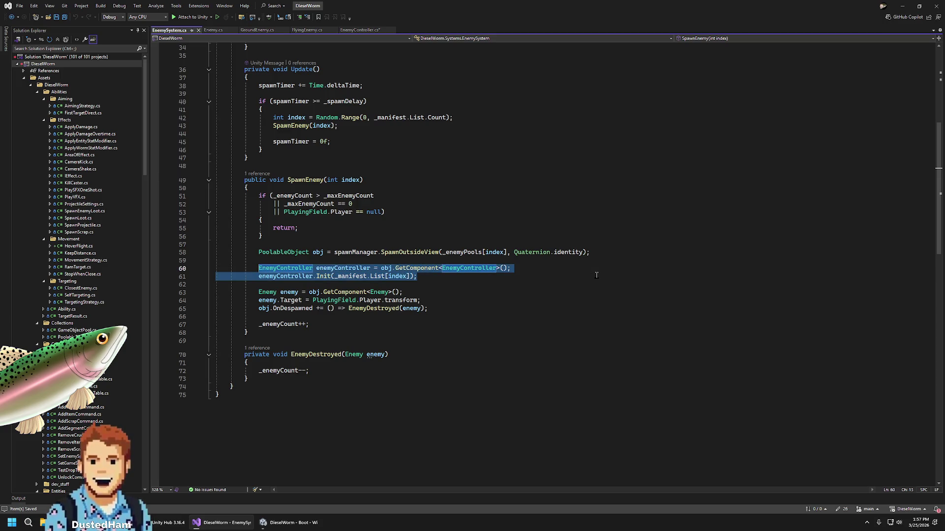
key(ctrl+k)
key(ctrl+c)
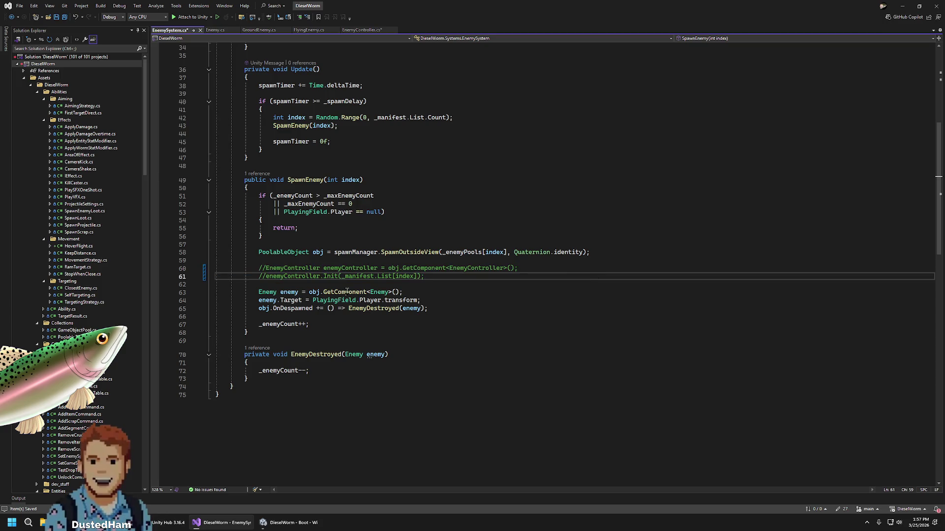
Add enemy.Init(_manifest.List[index]); below the GetComponent<Enemy> line and save EnemySystem.cs
drag(321, 276, 425, 276)
click(428, 292)
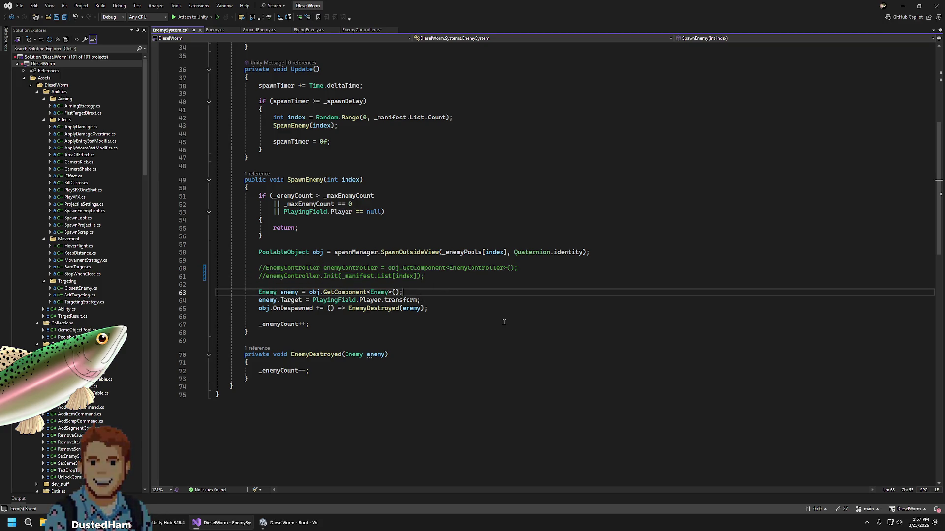
key(Return)
text(enemy)
key(Tab)
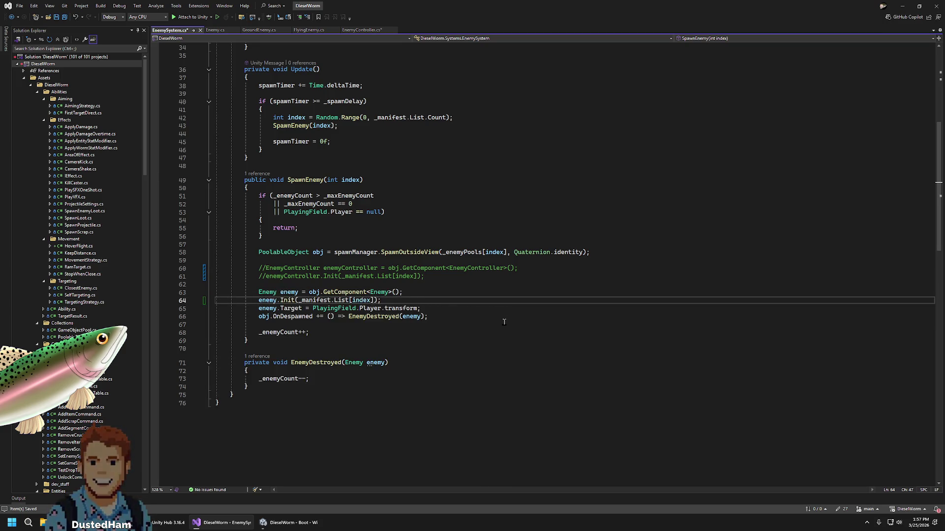
click(467, 269)
key(ctrl+s)
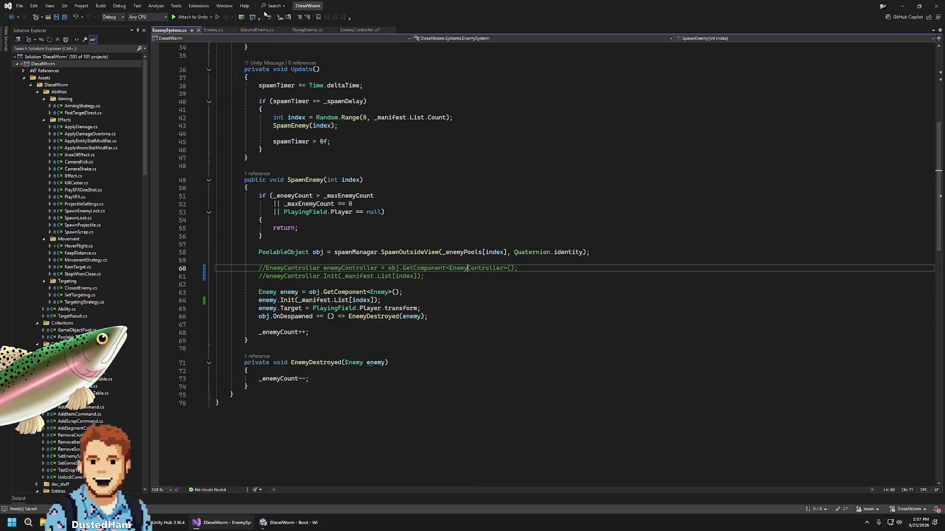
click(360, 30)
click(462, 191)
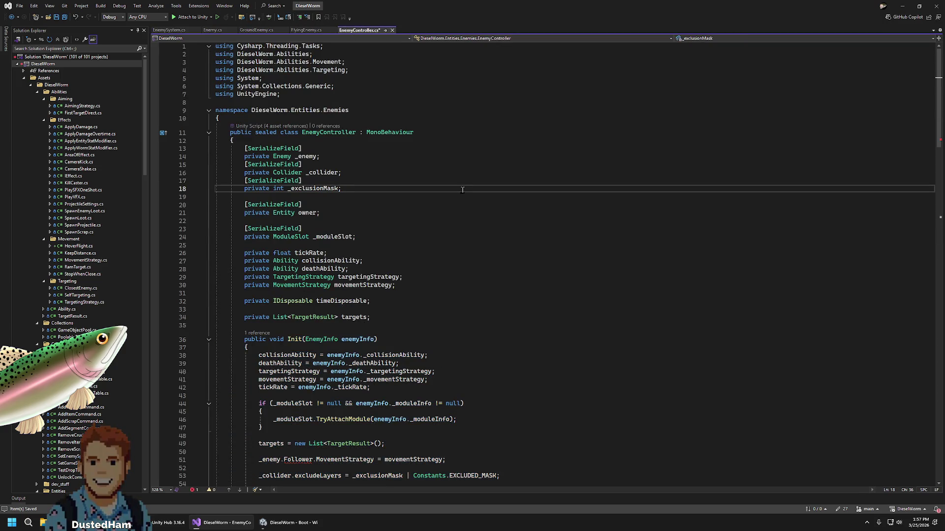
Delete the commented-out EnemyController lines from EnemySystem.cs and save both scripts
key(ctrl+s)
click(391, 31)
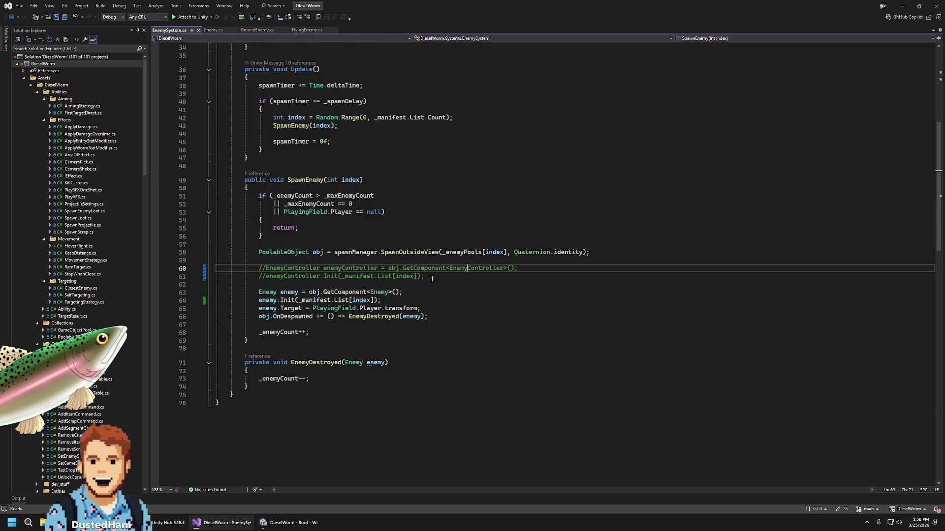
drag(432, 279, 664, 256)
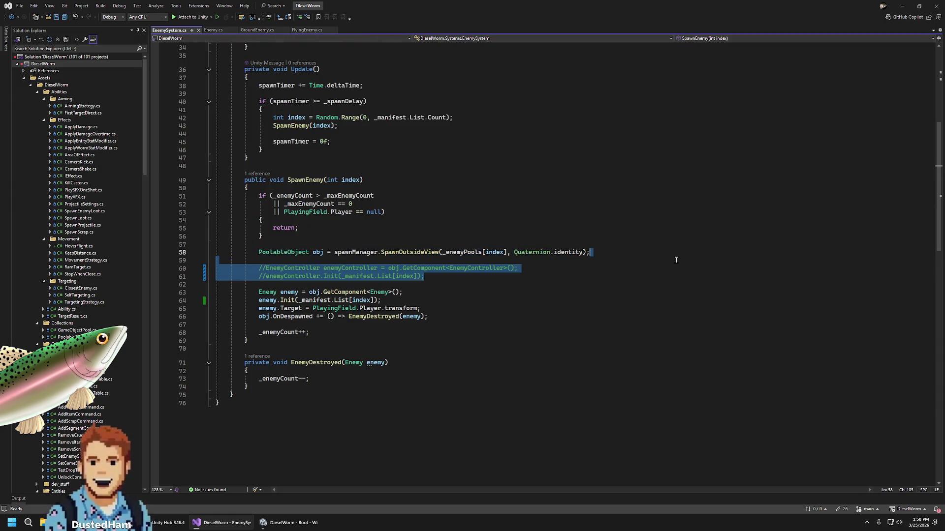
key(Delete)
key(ctrl+s)
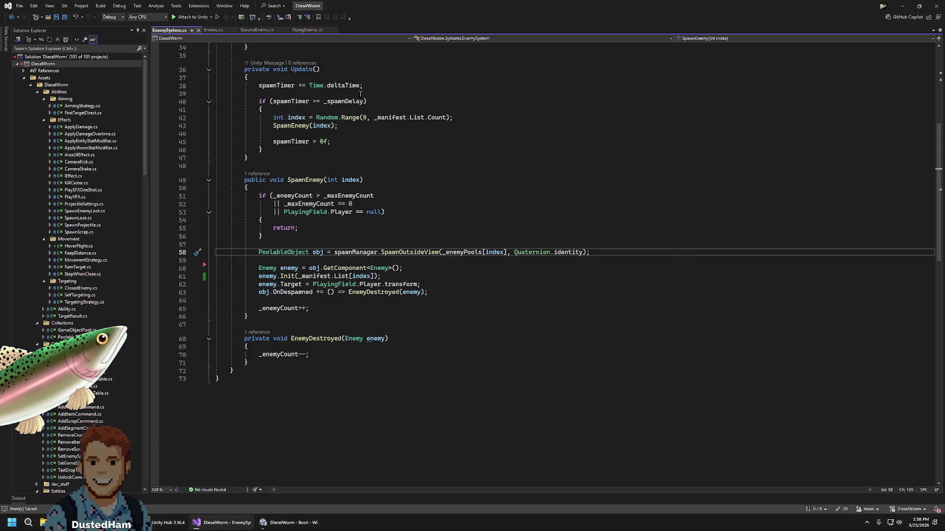
Review the Enemy, GroundEnemy, FlyingEnemy and EnemySystem scripts
click(216, 30)
scroll(504, 205, down, 20)
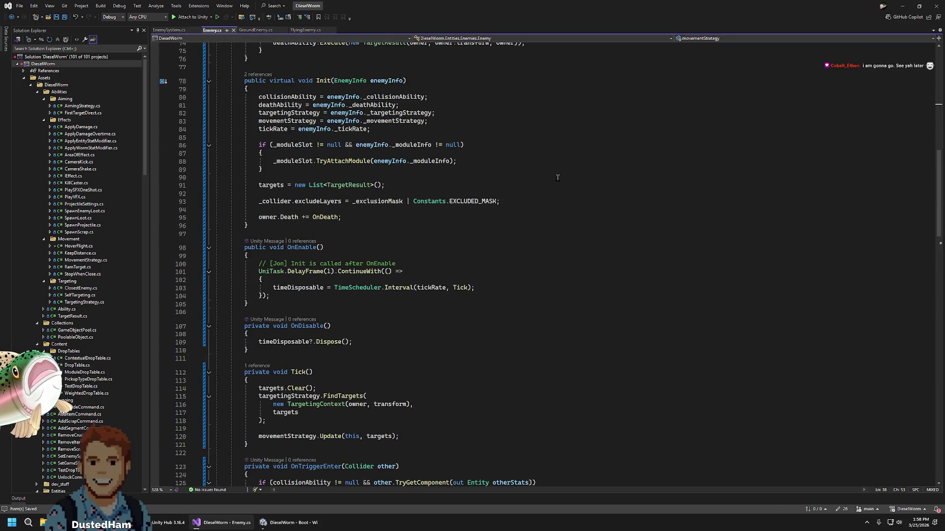
scroll(504, 205, up, 8)
scroll(483, 214, down, 16)
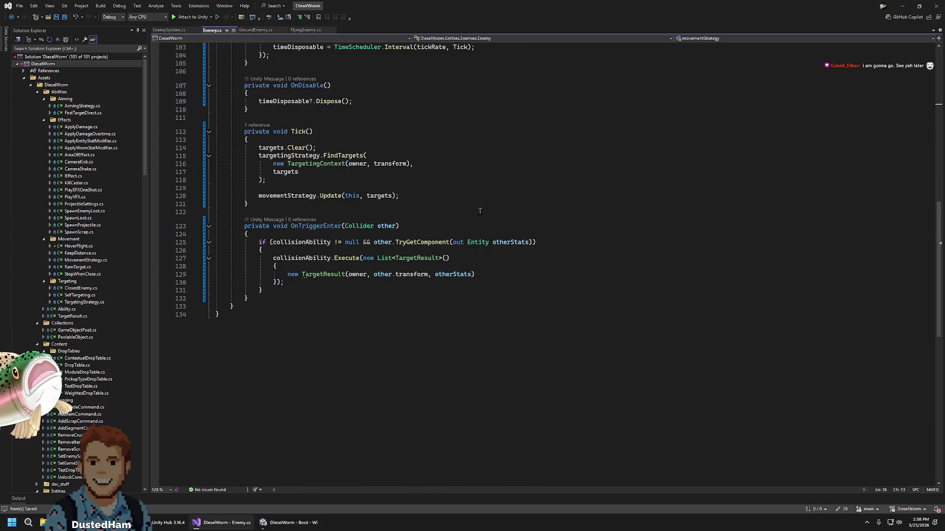
scroll(411, 244, up, 6)
scroll(410, 244, up, 20)
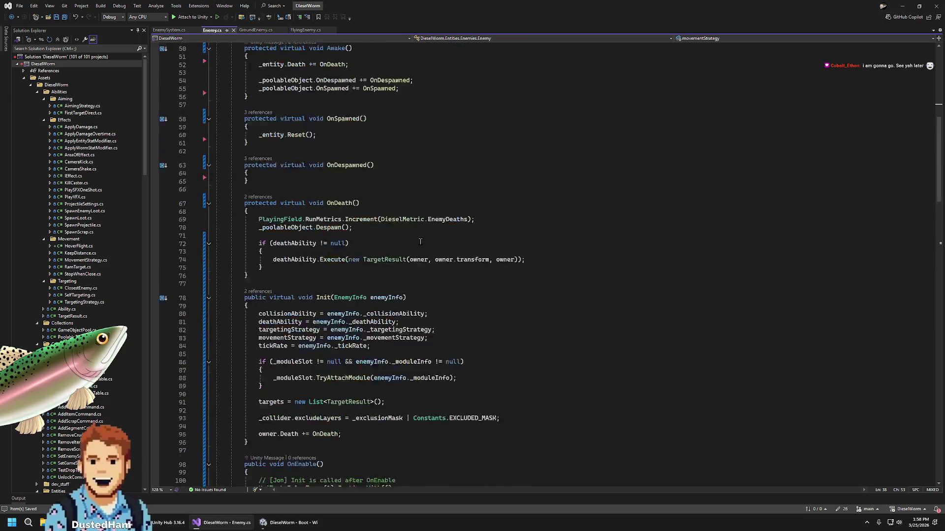
scroll(278, 103, up, 1)
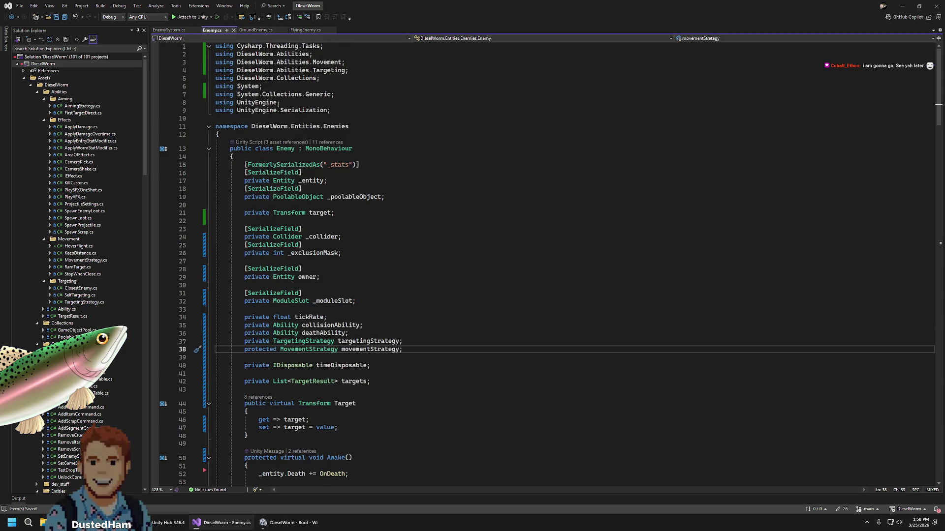
click(256, 30)
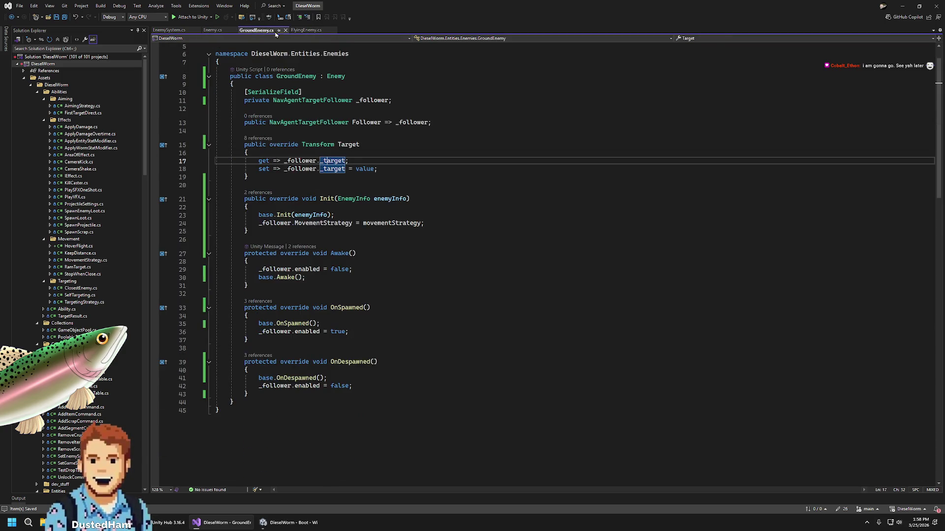
click(305, 31)
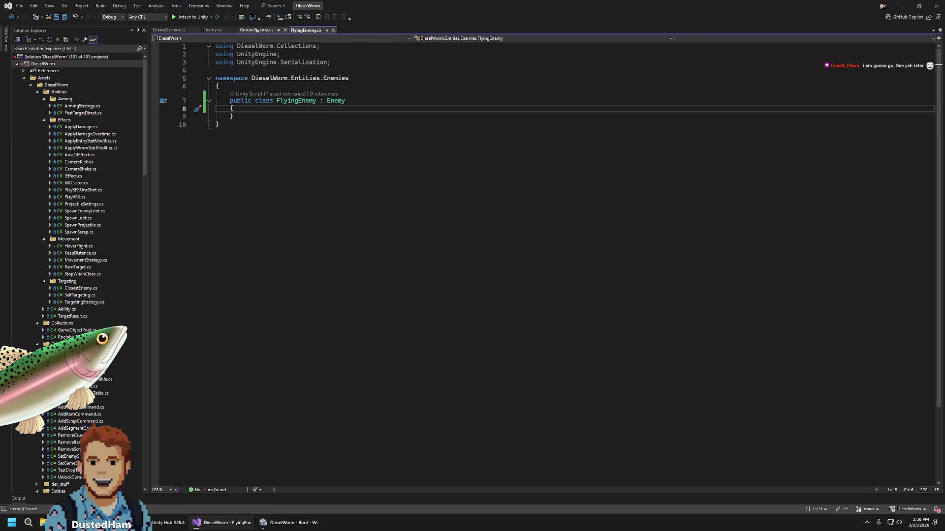
click(256, 30)
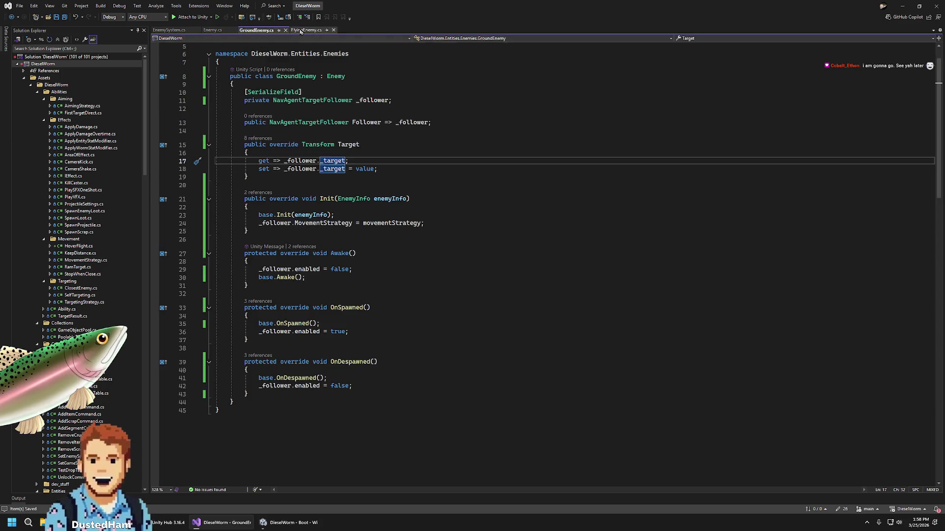
click(213, 30)
click(168, 30)
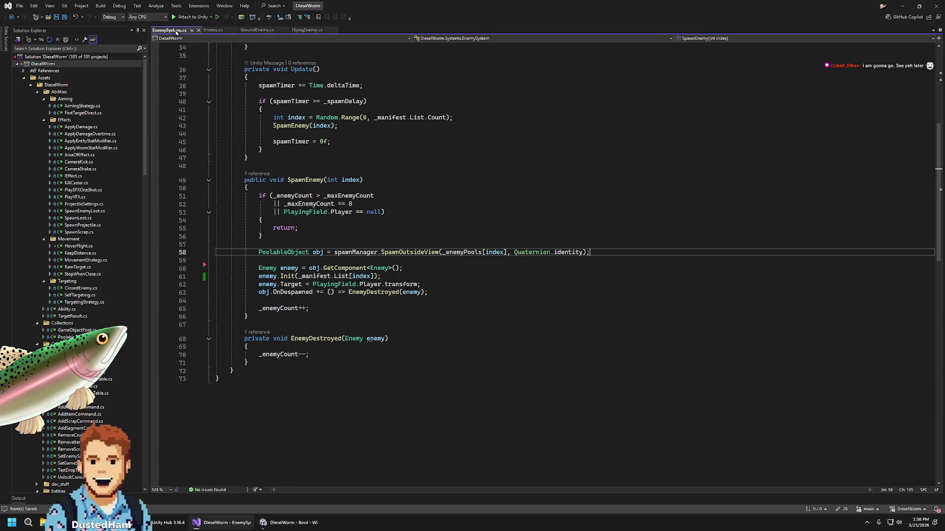
click(213, 30)
Open EnemyController.cs line 51 from Unity's Follower compile error
click(293, 522)
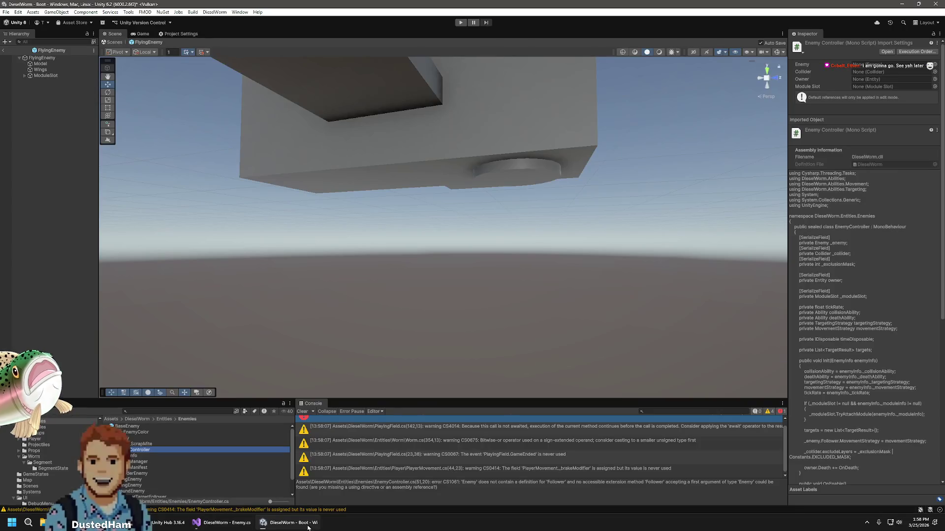
double_click(489, 433)
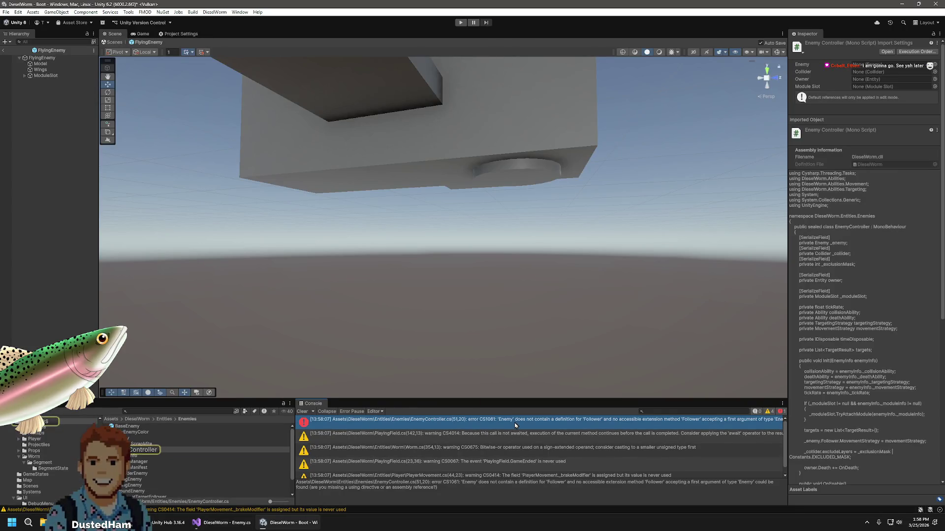
scroll(499, 407, down, 6)
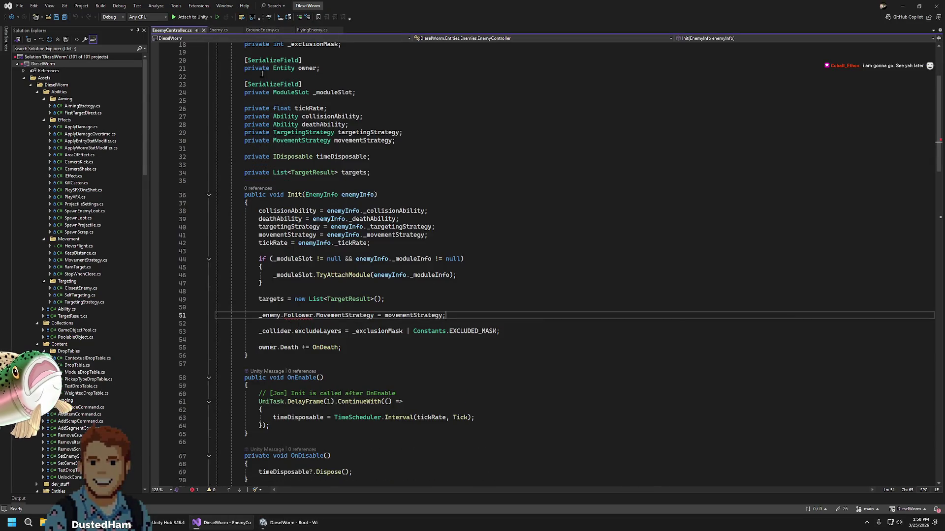
Permanently delete EnemyController.cs from the project and return to Unity to recompile
mouse_move(299, 314)
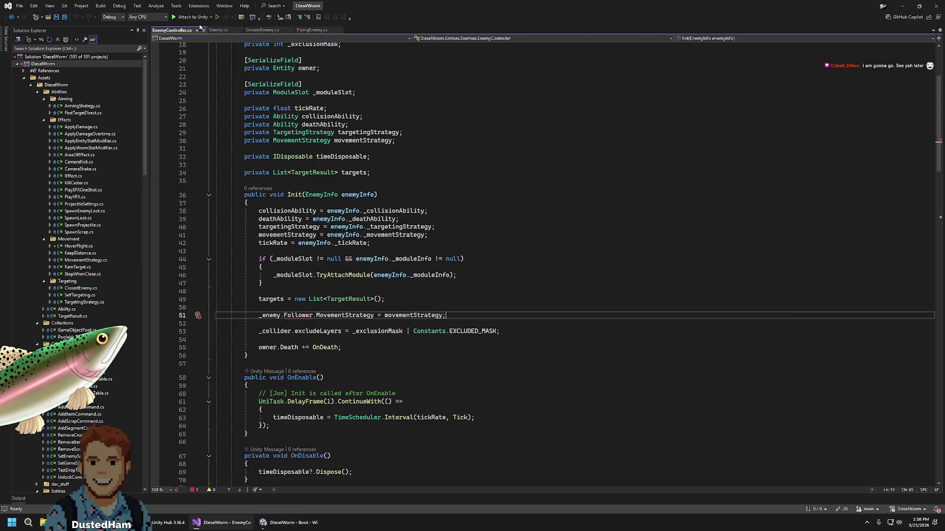
click(203, 30)
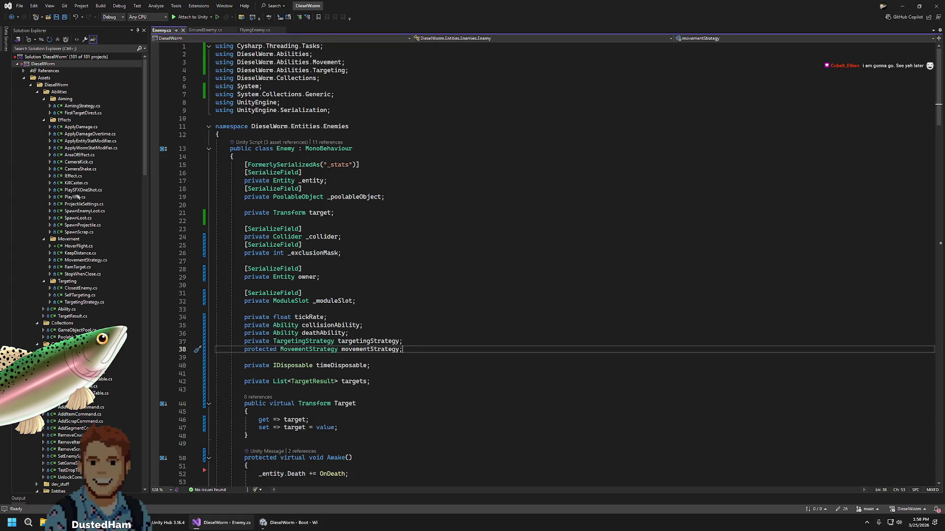
scroll(78, 197, down, 15)
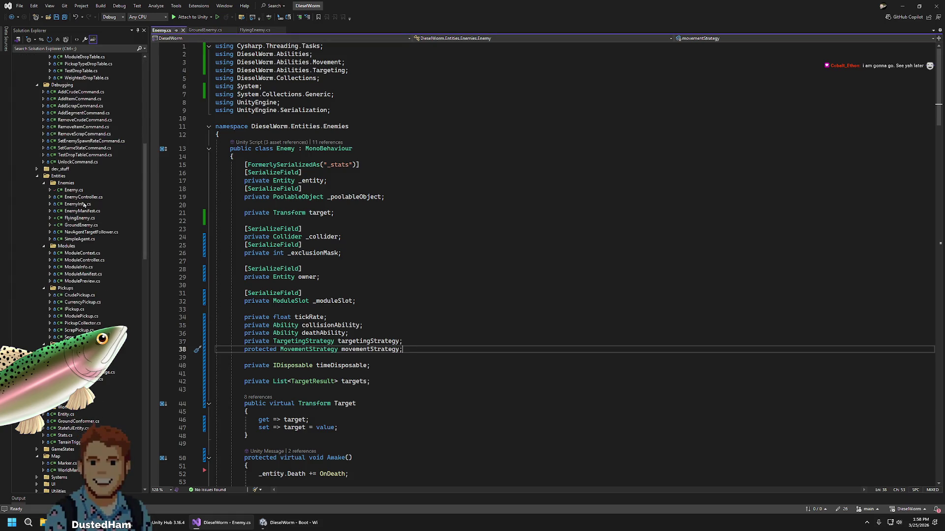
click(81, 196)
key(Delete)
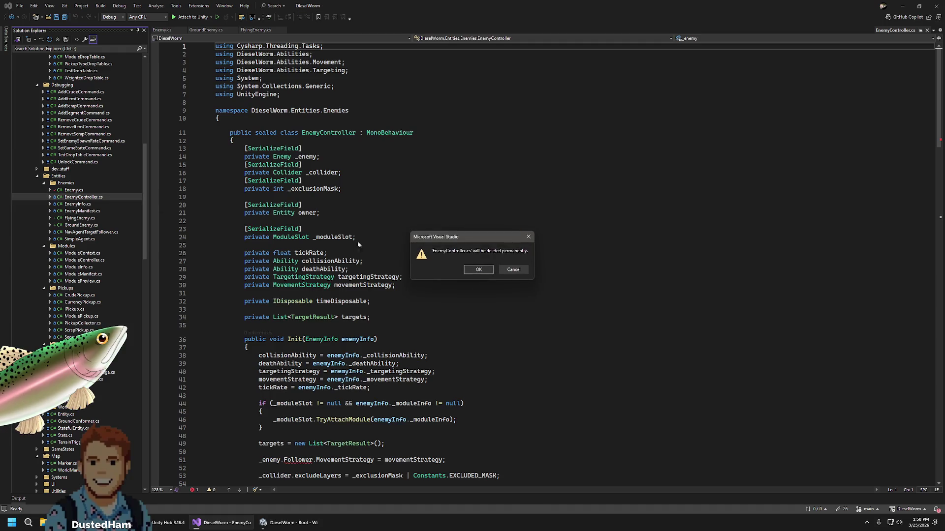
click(473, 269)
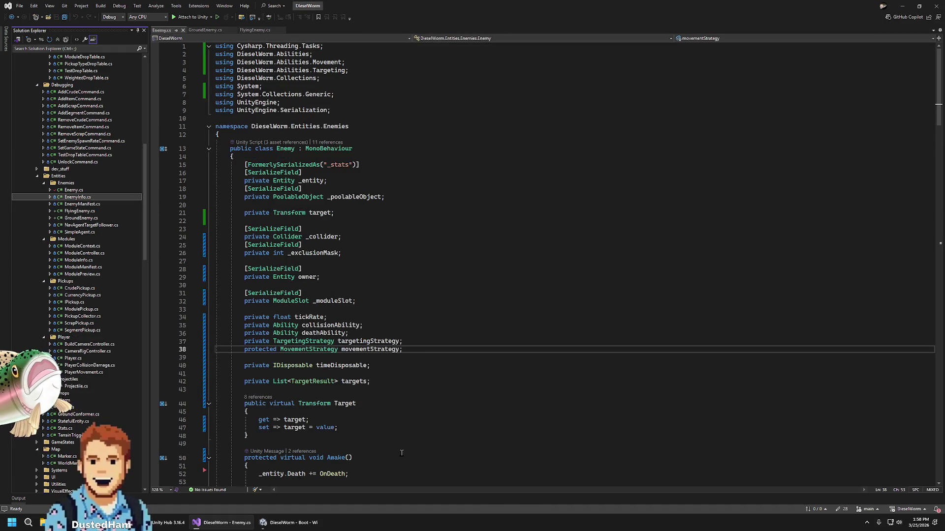
key(alt+Tab)
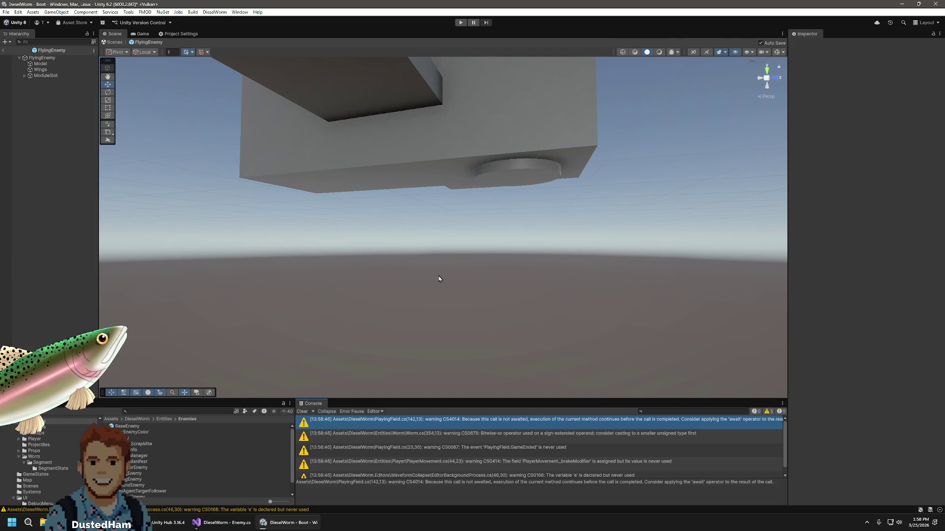
Exit the FlyingEnemy prefab, save the Boot scene, and open the BaseEnemy prefab
click(8, 51)
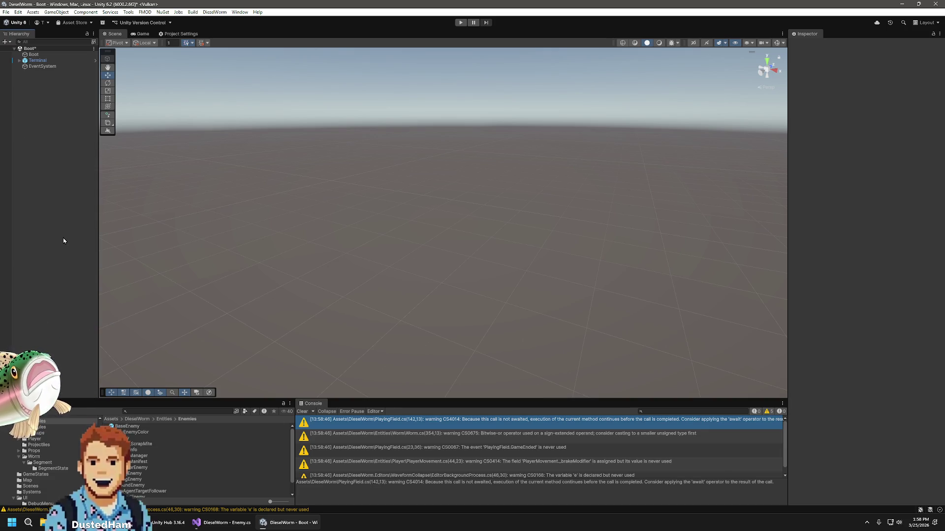
key(ctrl+s)
scroll(73, 456, down, 2)
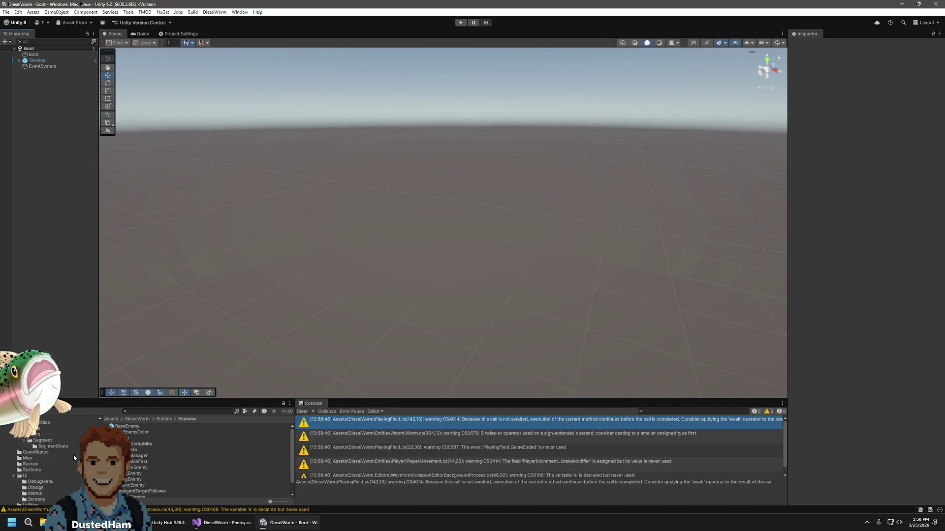
scroll(74, 458, up, 2)
click(127, 426)
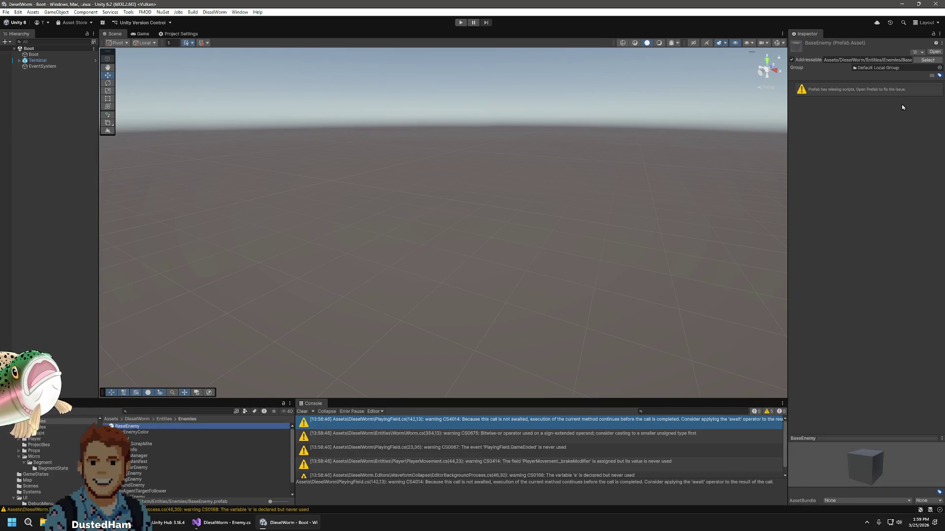
double_click(142, 427)
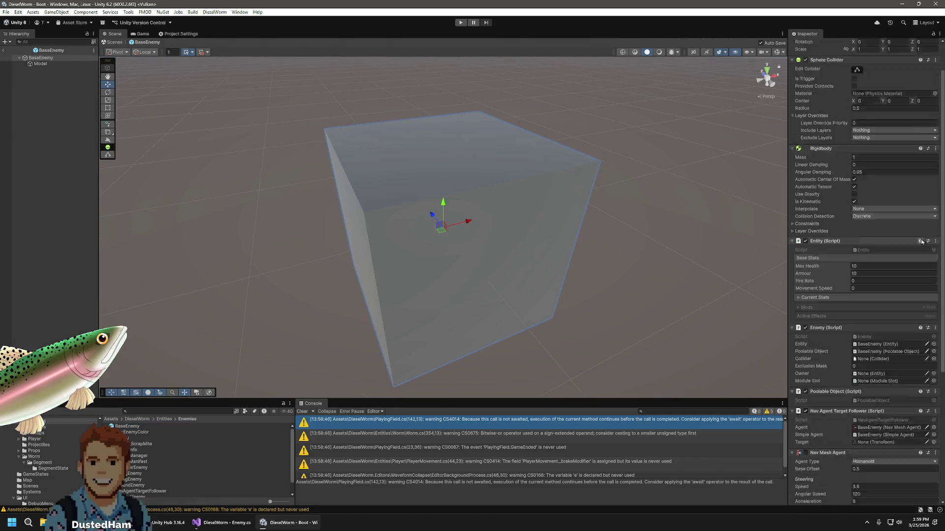
Add a Ground Enemy script component to BaseEnemy through the component search
scroll(910, 238, down, 5)
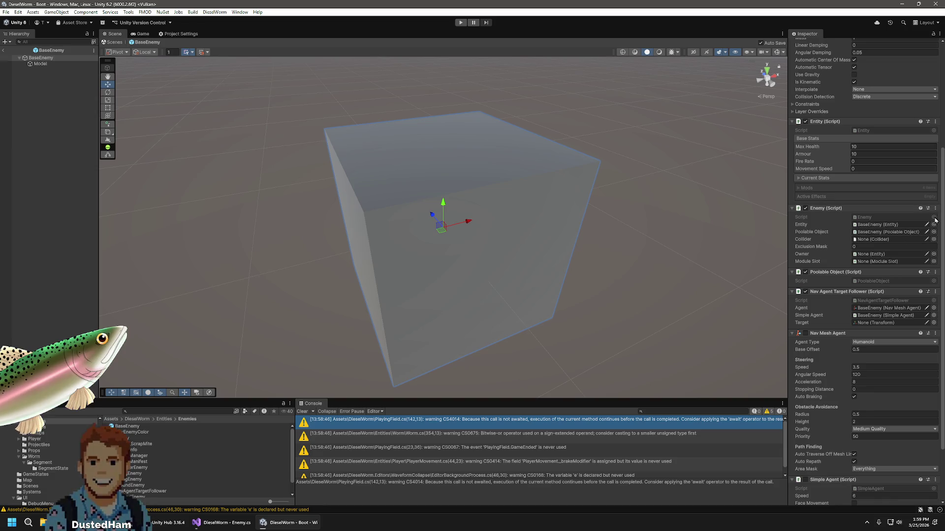
scroll(866, 418, down, 3)
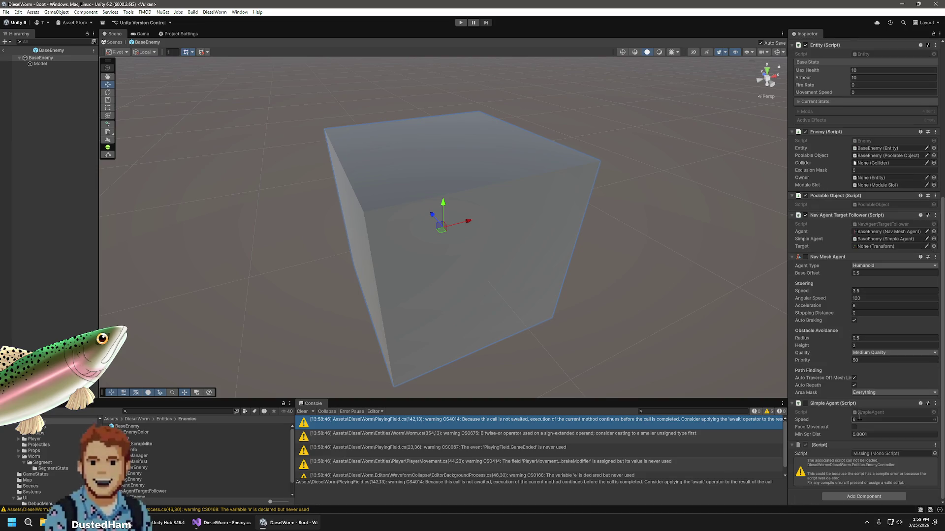
click(840, 498)
text(wormb)
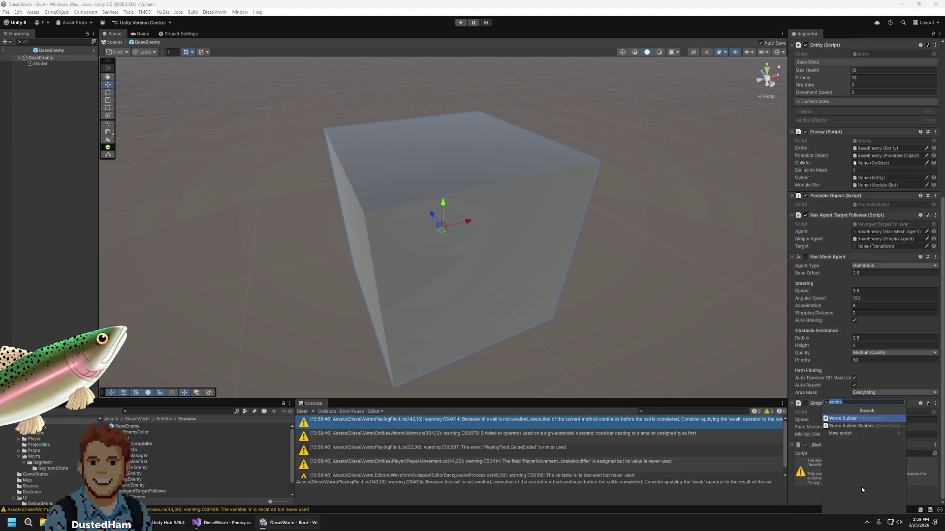
text(groun)
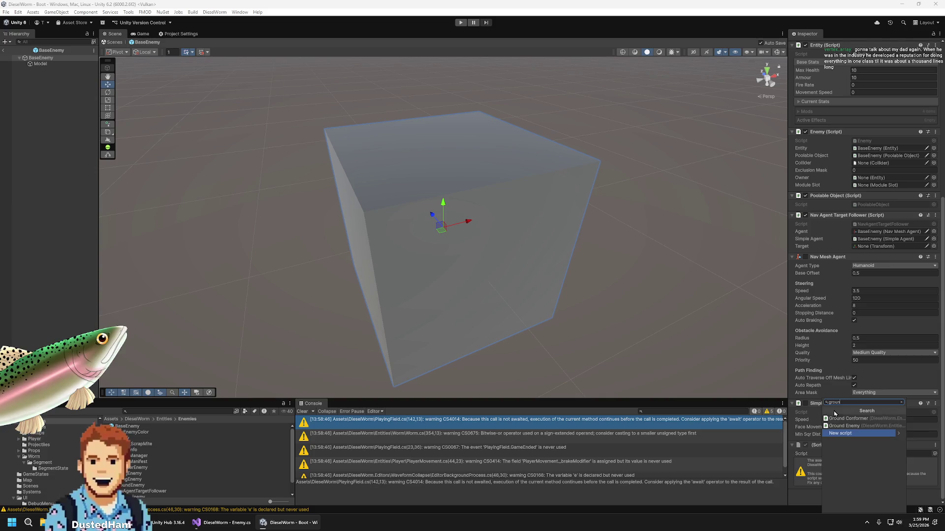
click(845, 426)
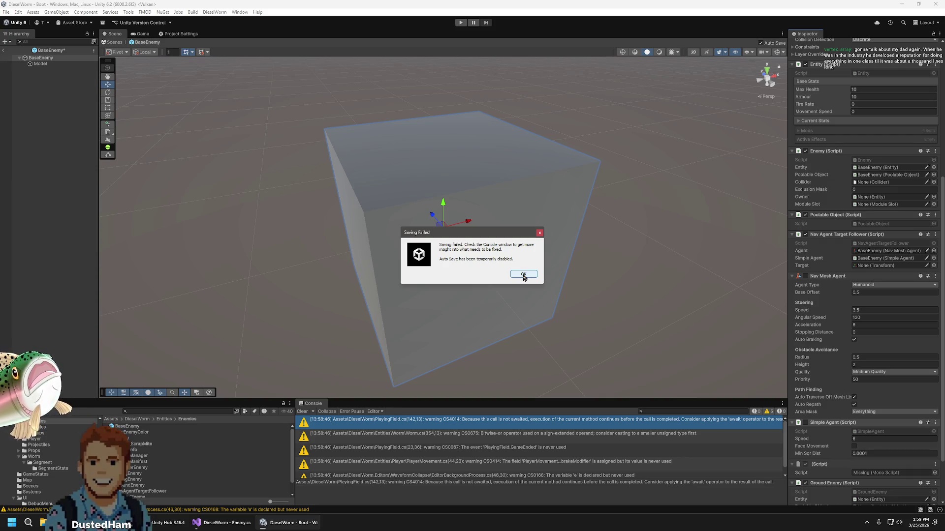
Dismiss the save-failed warning and move Ground Enemy just below the Enemy component
click(523, 275)
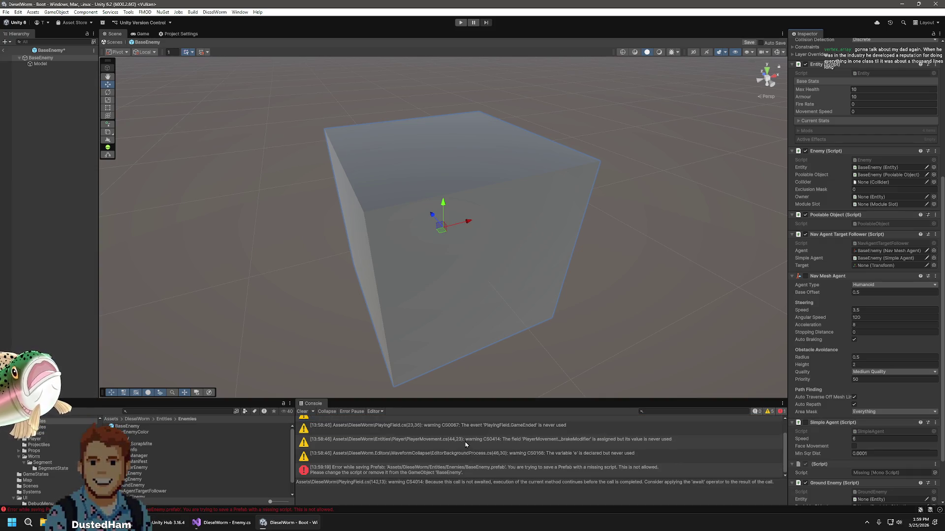
click(489, 470)
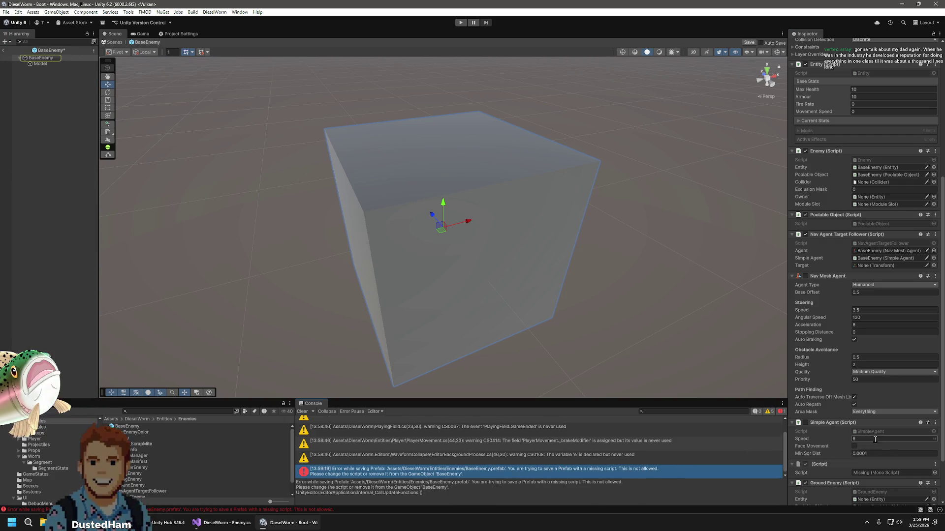
scroll(898, 439, down, 3)
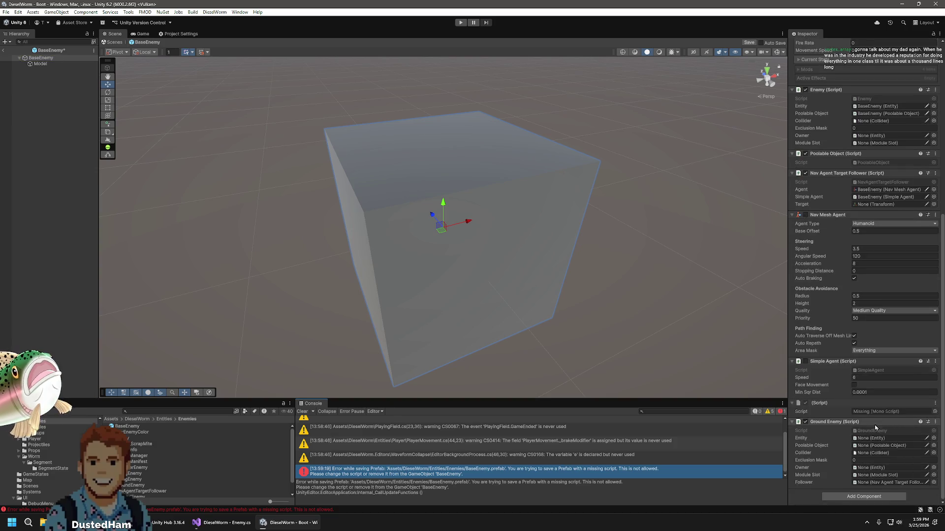
mouse_move(857, 423)
mouse_down()
mouse_move(854, 154)
mouse_move(852, 145)
mouse_move(829, 154)
mouse_up()
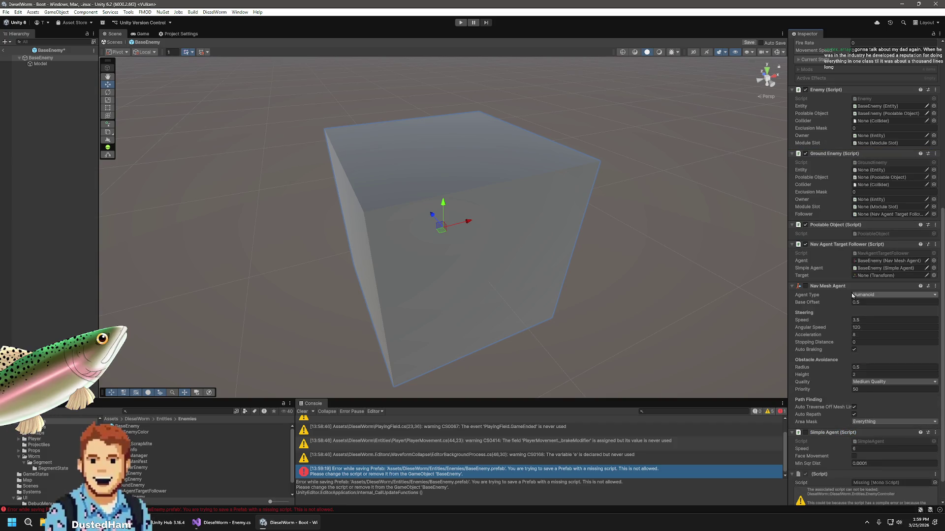
Link Ground Enemy's Entity, Poolable Object and Follower fields to BaseEnemy's own components
scroll(853, 295, up, 3)
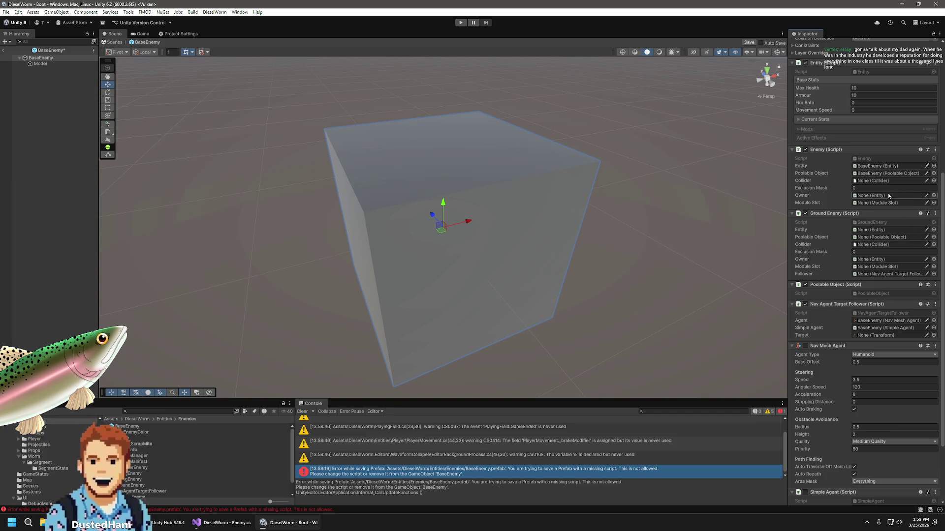
mouse_move(44, 58)
mouse_down()
mouse_move(880, 202)
mouse_move(880, 230)
mouse_up()
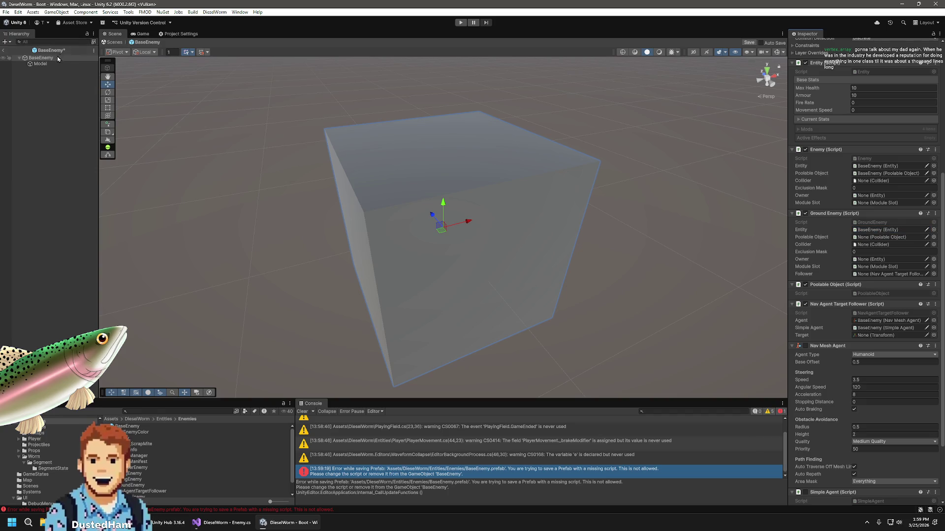
drag(58, 58, 882, 239)
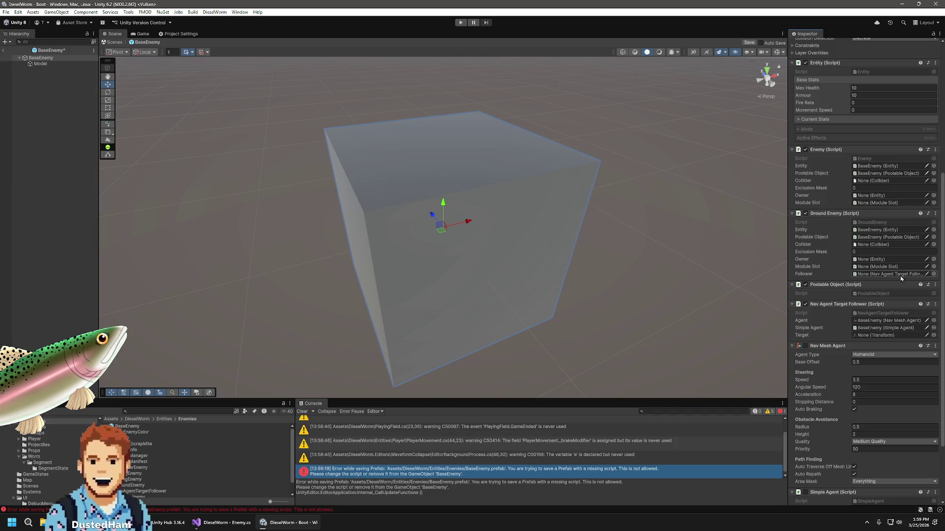
scroll(823, 325, down, 4)
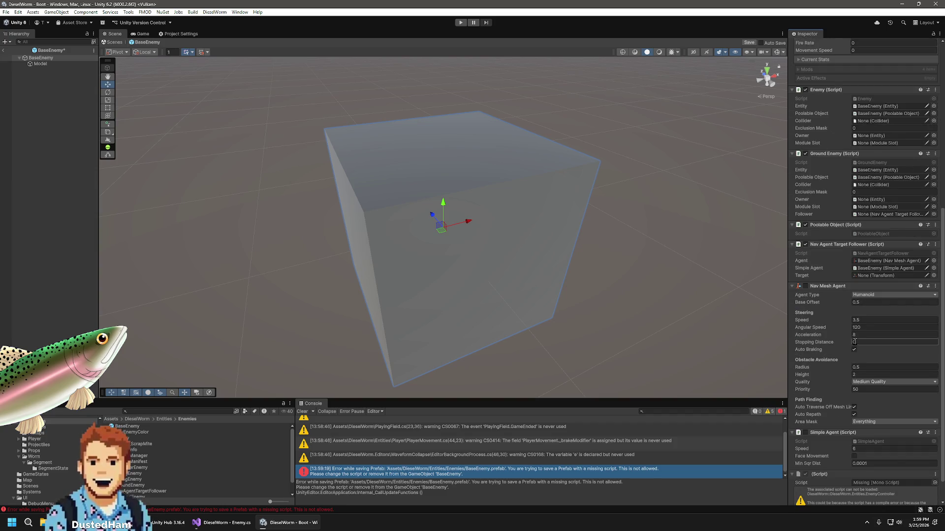
scroll(852, 386, up, 1)
drag(837, 235, 876, 206)
Remove the old Enemy component and the missing script, then save the BaseEnemy prefab
scroll(828, 251, up, 3)
click(935, 140)
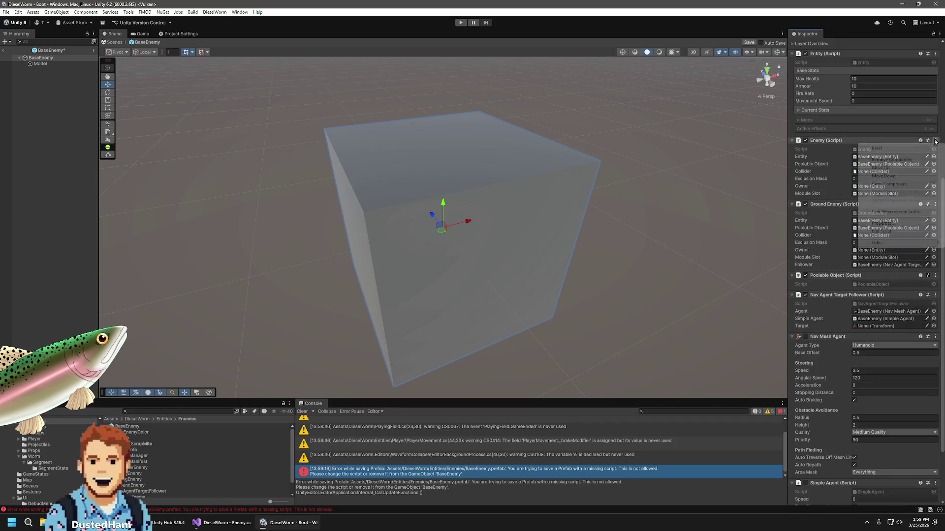
click(894, 160)
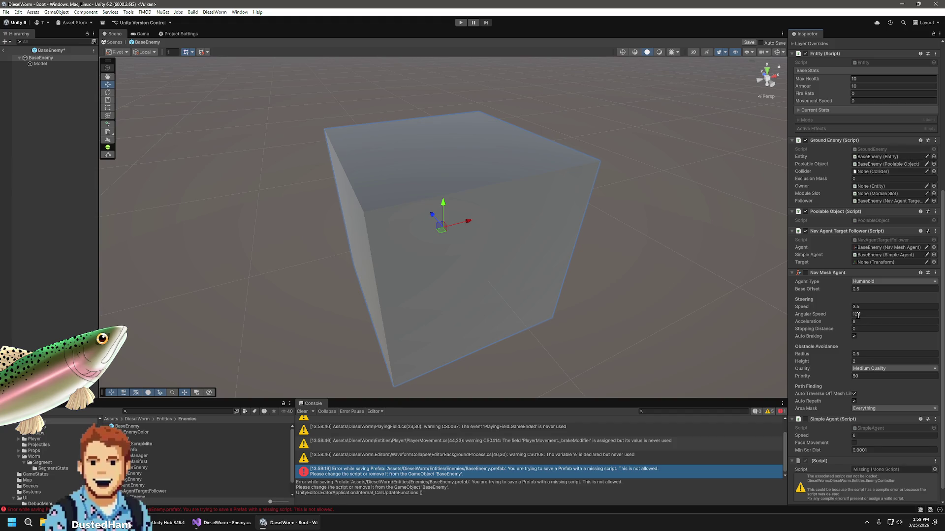
scroll(866, 365, down, 1)
right_click(919, 452)
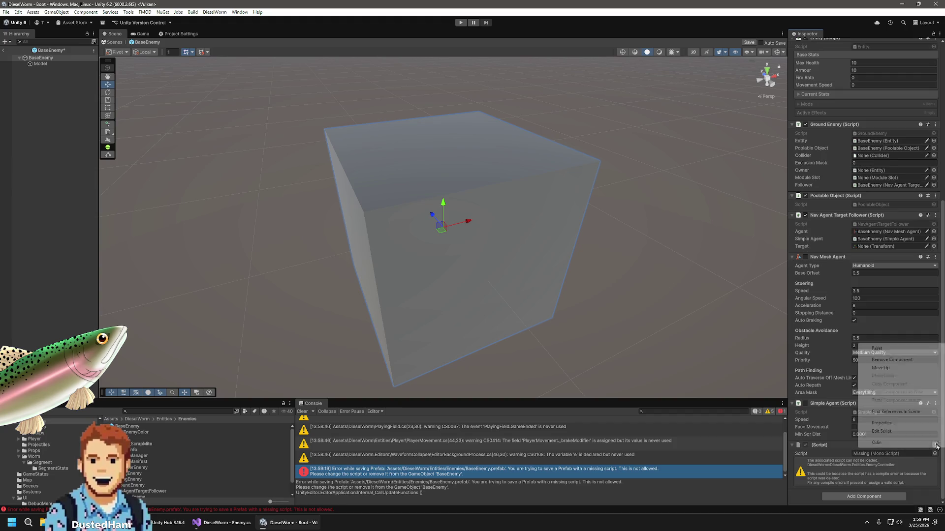
click(888, 360)
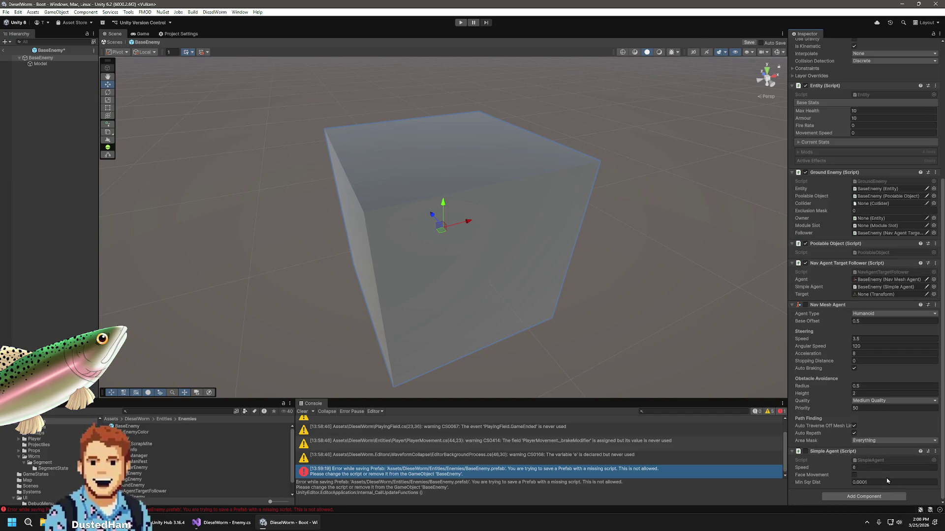
scroll(888, 481, down, 2)
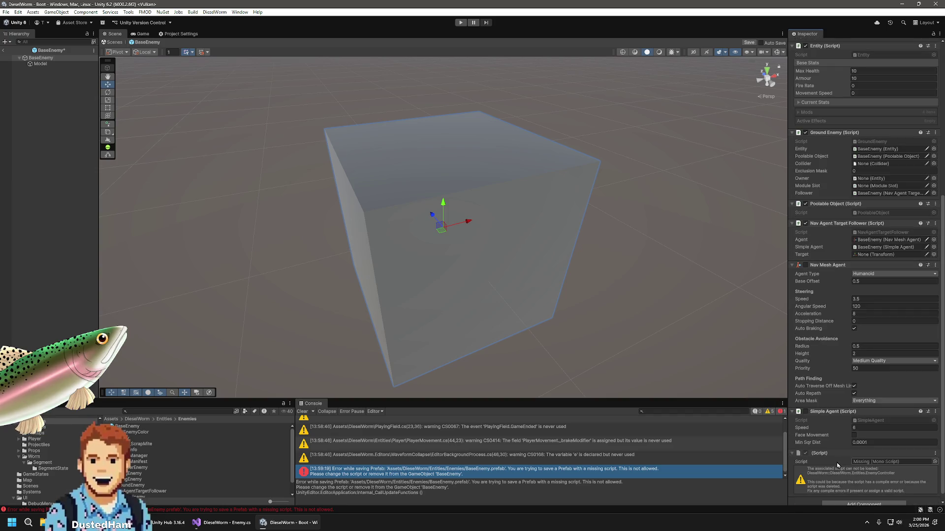
click(932, 455)
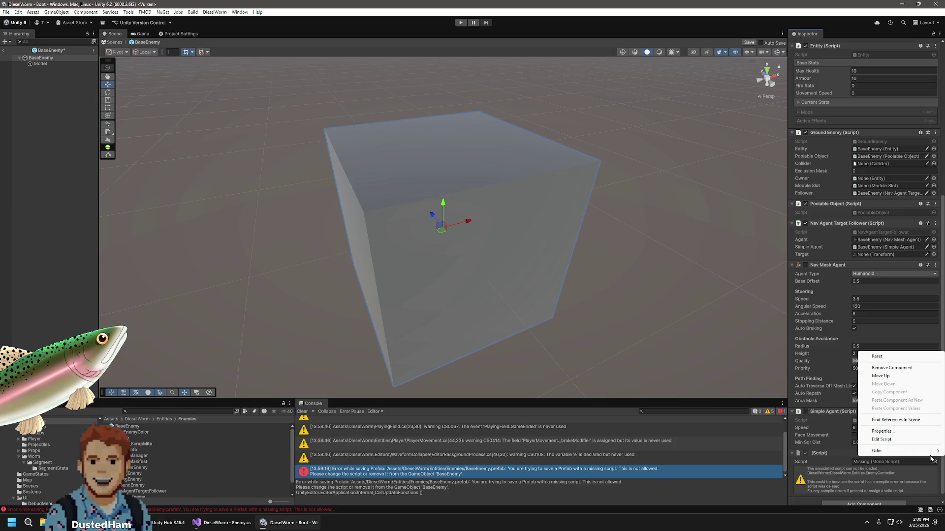
click(893, 369)
scroll(872, 450, up, 5)
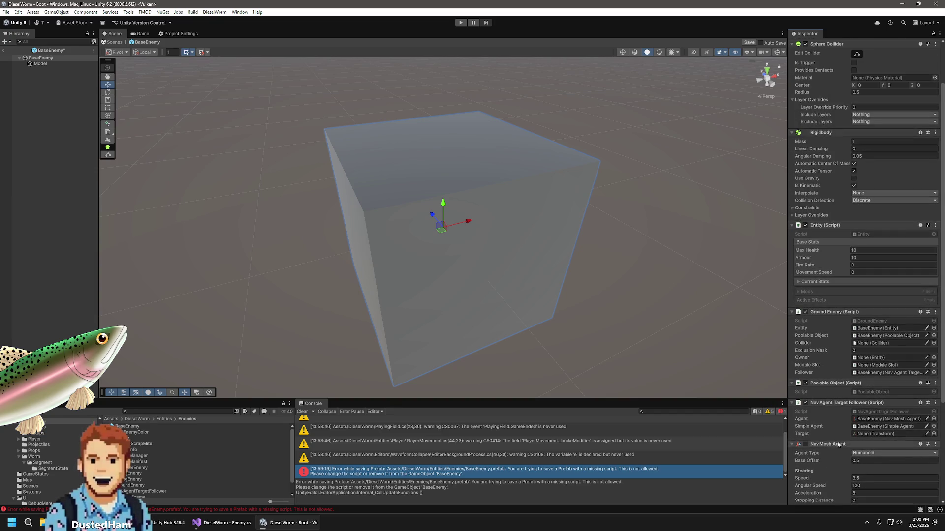
key(ctrl+s)
Toggle sphere collider editing on, then return to the move tool
scroll(834, 419, up, 3)
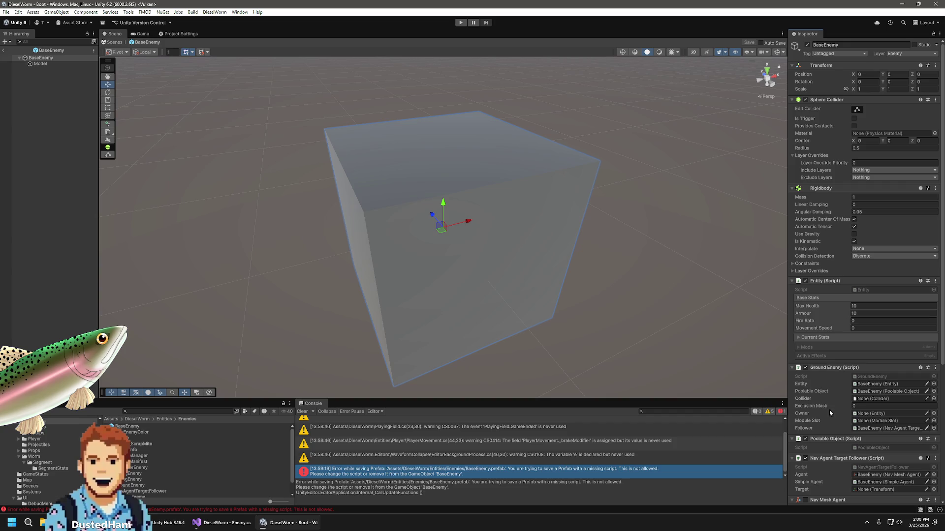
click(856, 110)
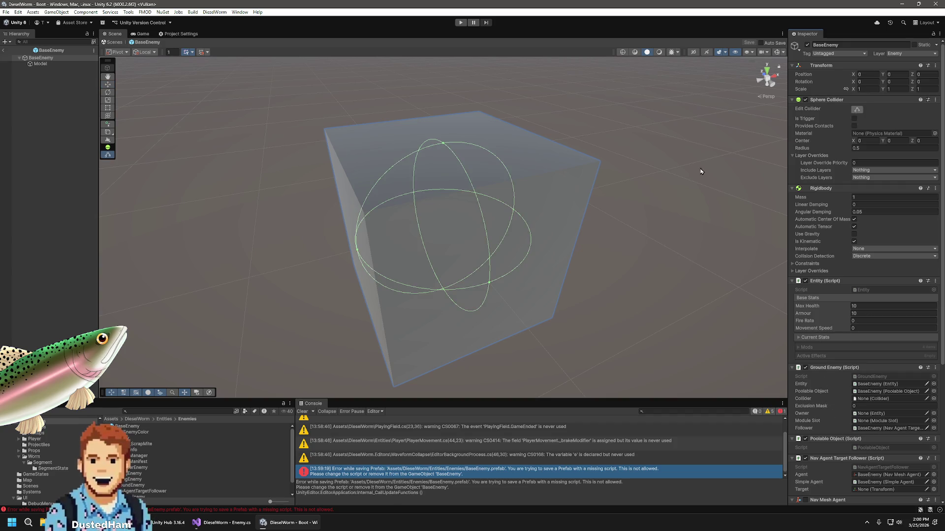
key(w)
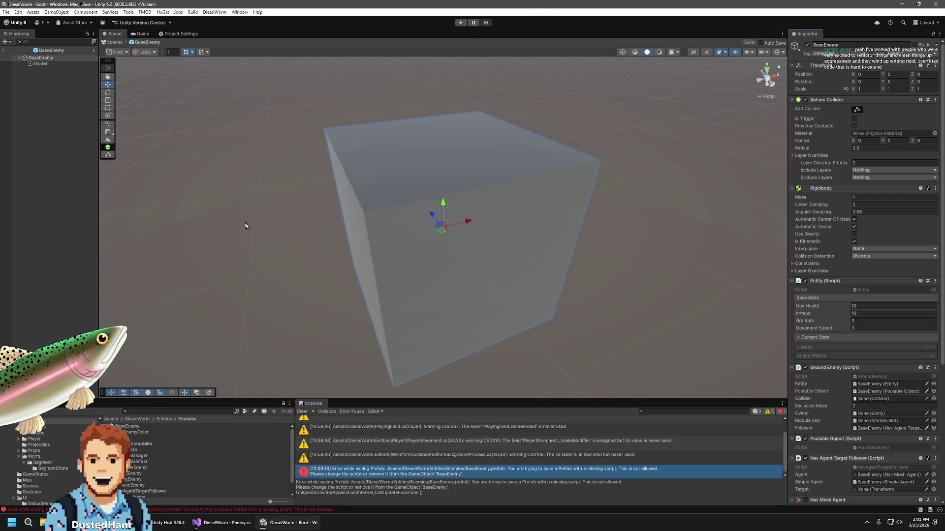
Leave BaseEnemy, browse to Entities > Enemies, and reopen the BaseEnemy prefab
click(133, 456)
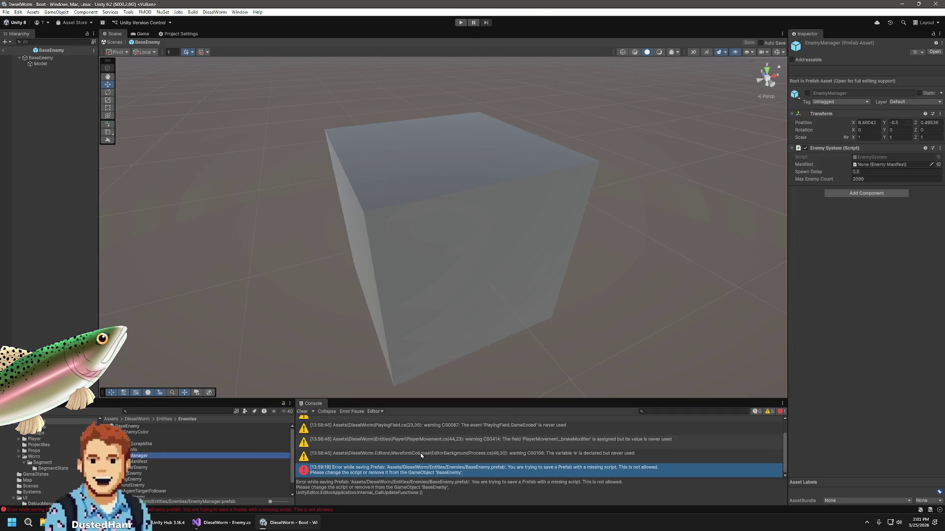
click(4, 50)
click(137, 420)
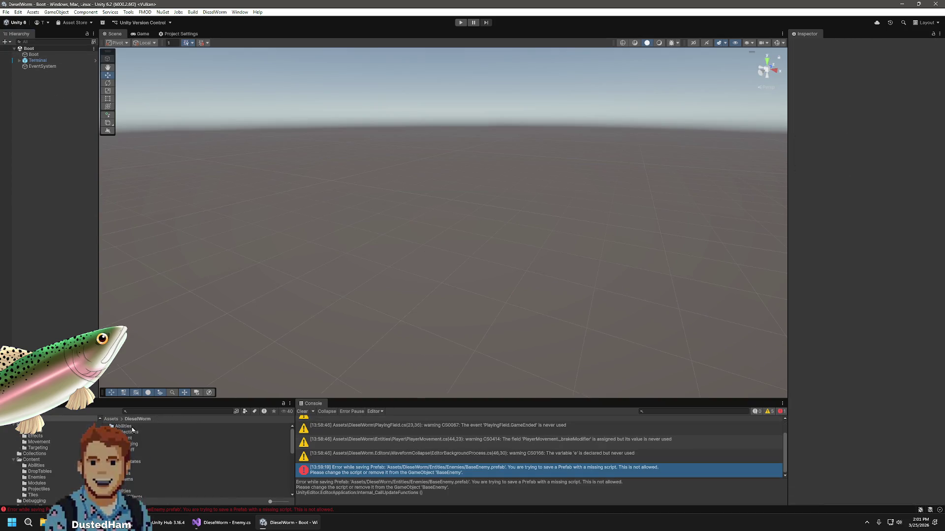
scroll(148, 458, down, 5)
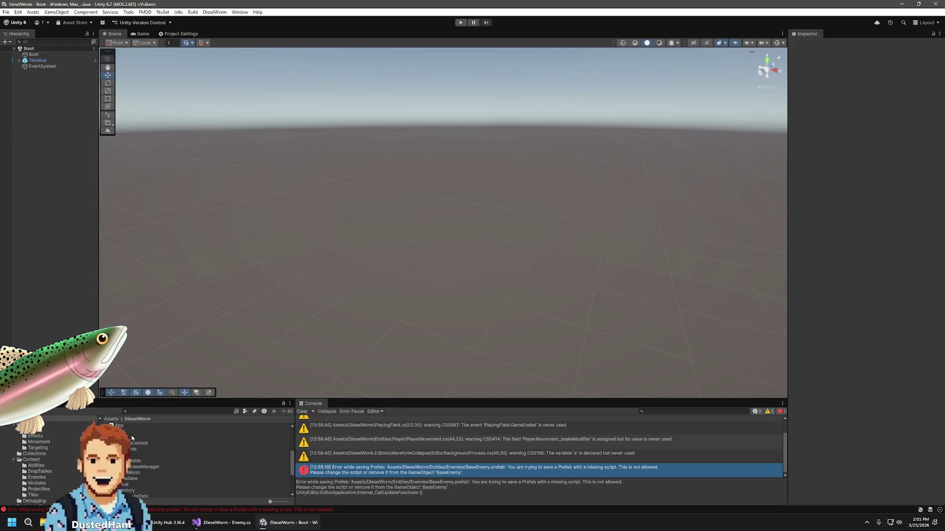
scroll(49, 467, down, 4)
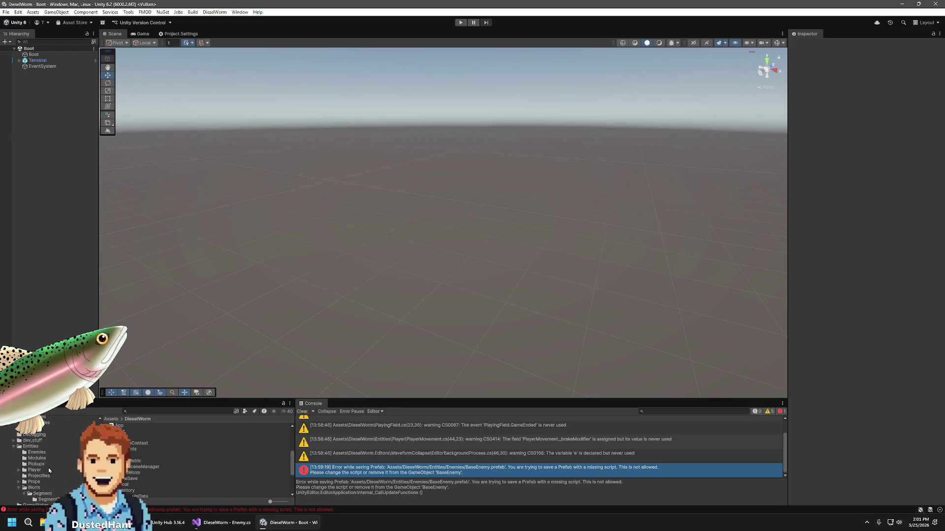
click(43, 424)
double_click(124, 427)
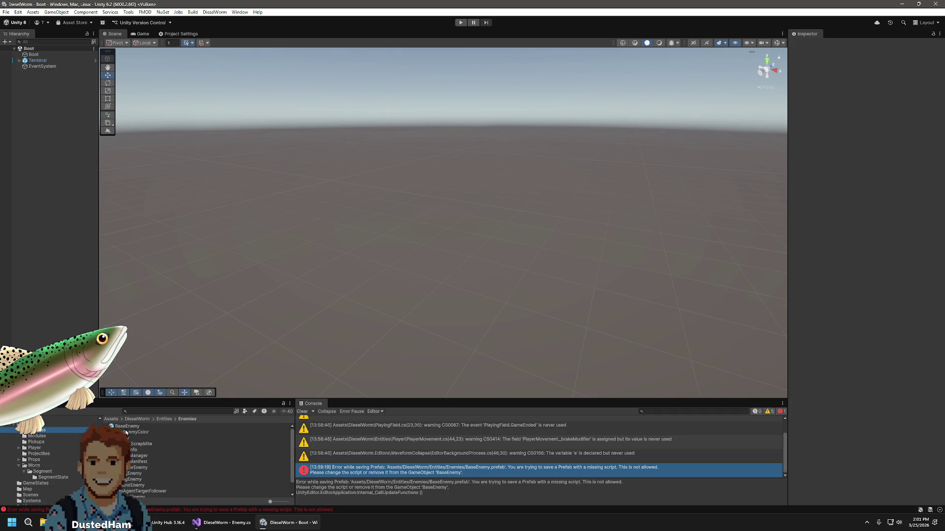
double_click(126, 427)
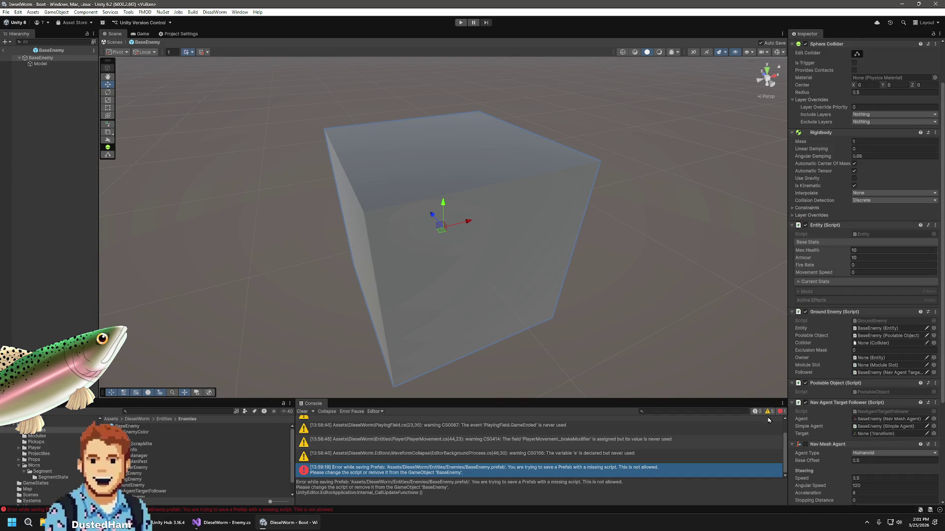
Clear the console messages and return to the Boot scene
click(302, 412)
click(56, 178)
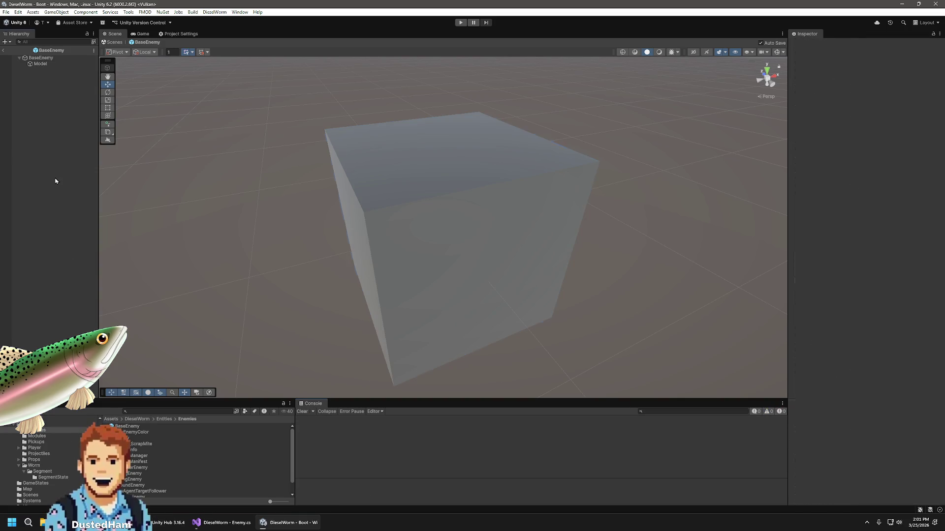
click(4, 50)
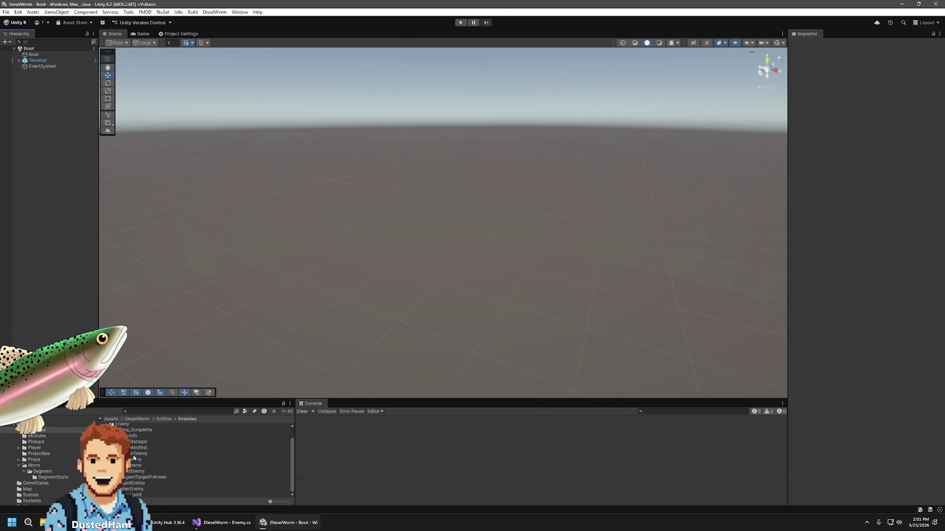
Inspect the ExploderEnemy and RangedEnemy prefabs, revealing RangedEnemy's missing scripts
click(134, 454)
scroll(816, 365, down, 10)
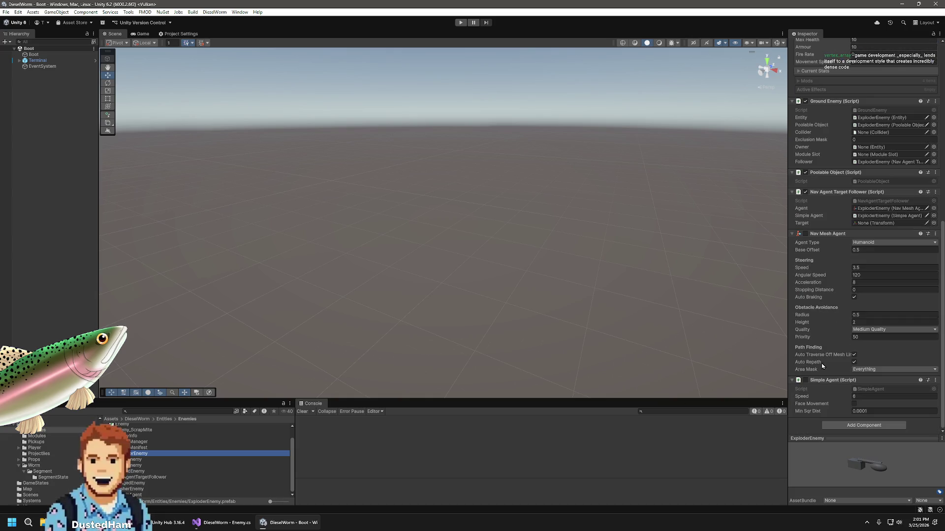
scroll(822, 365, up, 5)
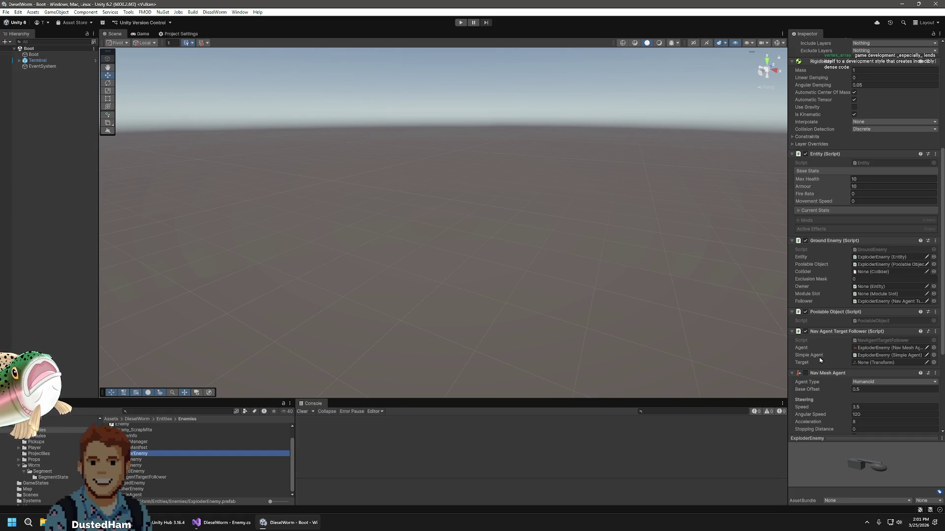
scroll(821, 359, up, 1)
scroll(820, 358, up, 5)
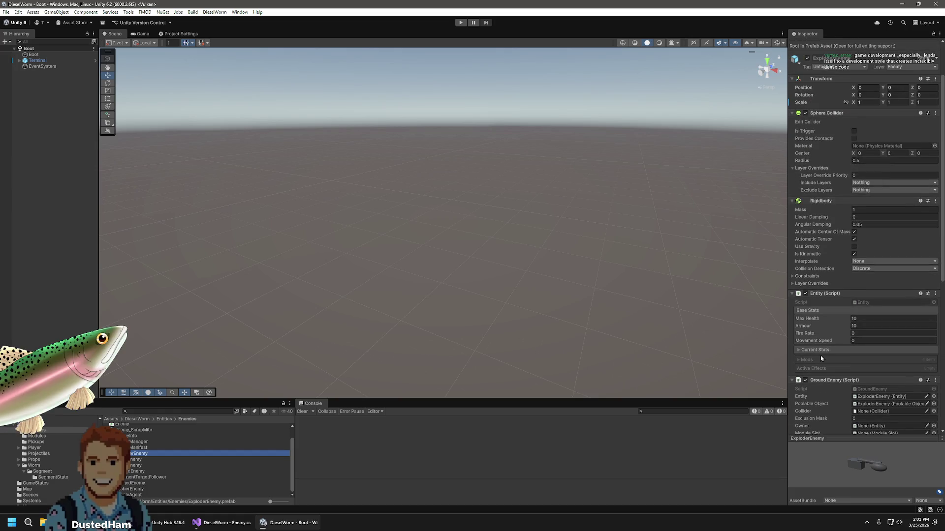
scroll(821, 355, up, 4)
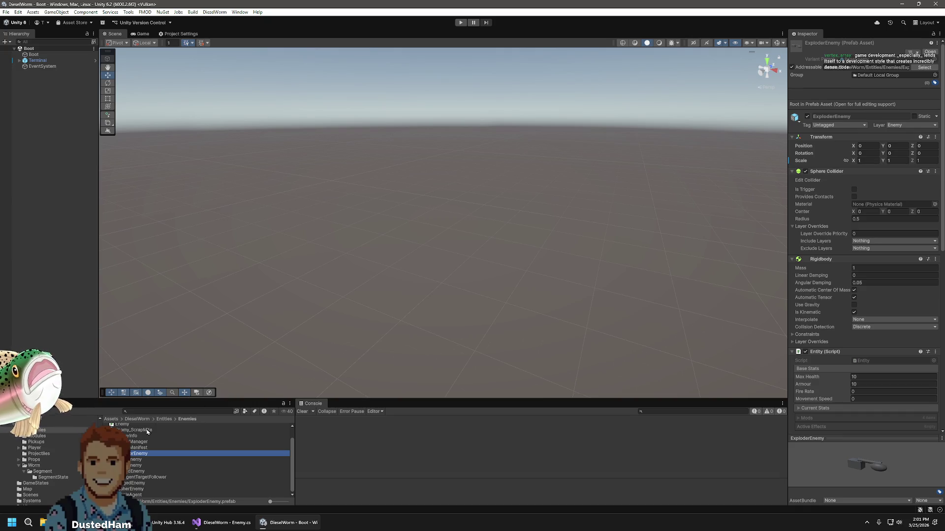
click(133, 483)
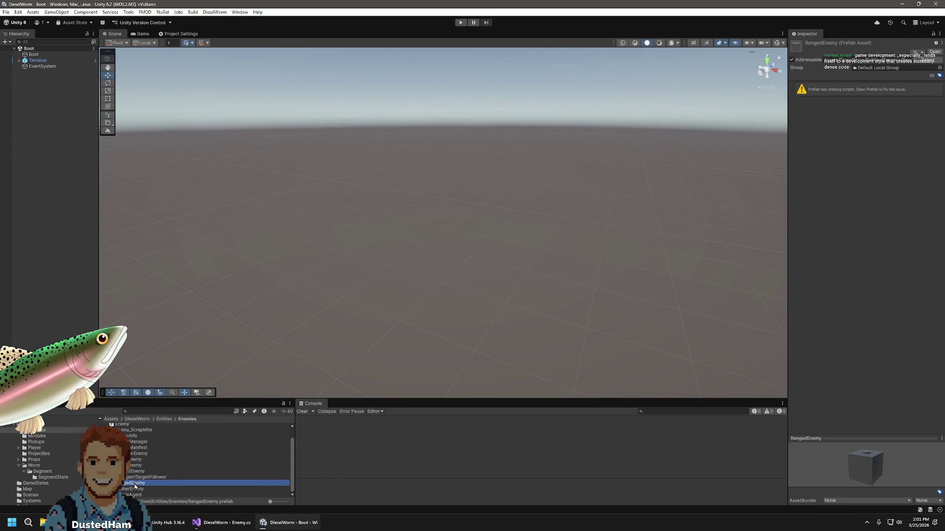
Delete RangedEnemy.prefab and remove the missing-script component from the FlyingEnemy prefab
key(Delete)
click(503, 277)
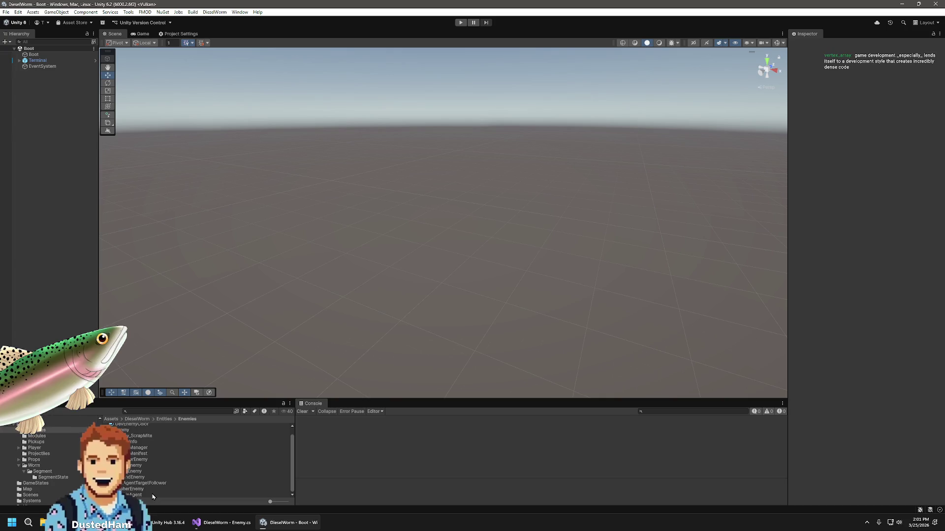
click(130, 472)
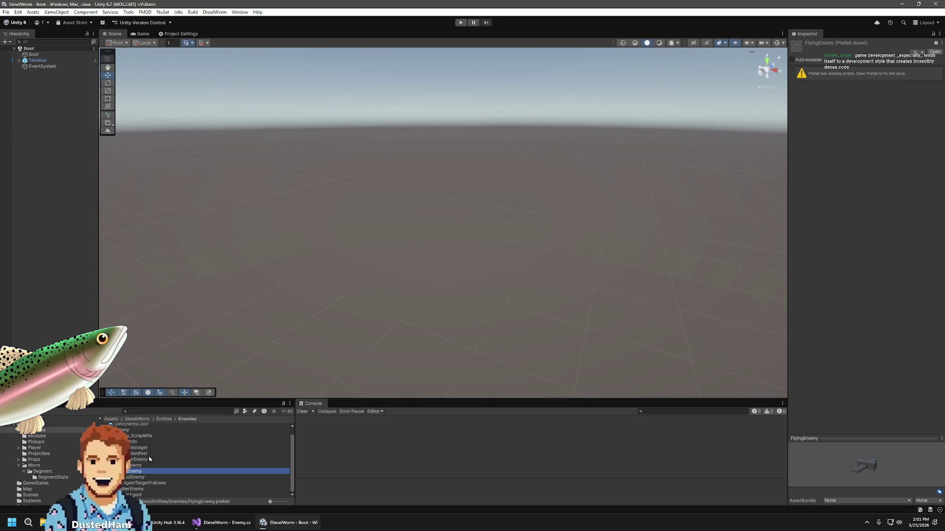
double_click(135, 472)
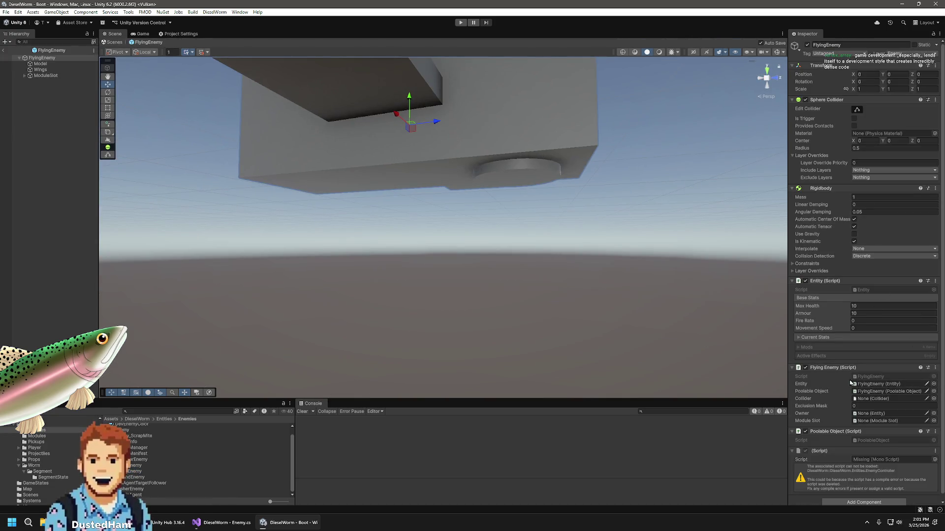
scroll(845, 384, down, 1)
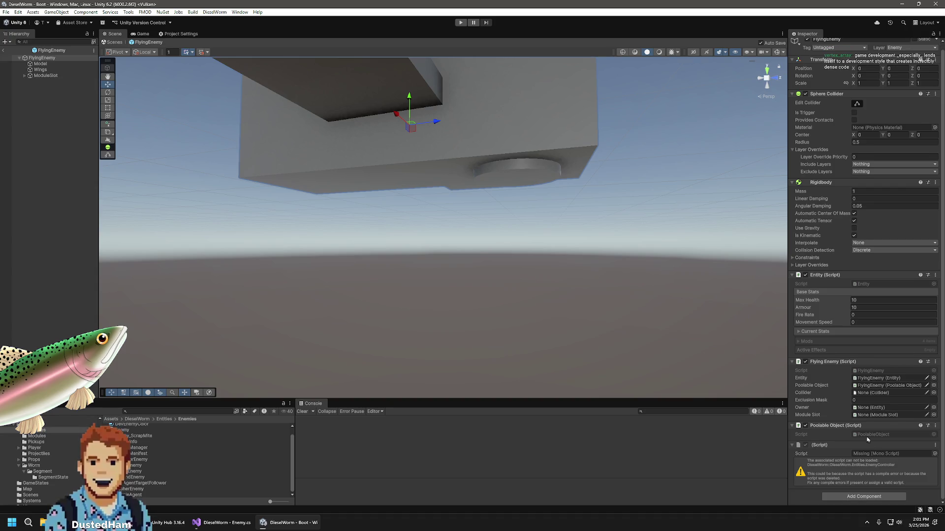
click(935, 446)
click(891, 360)
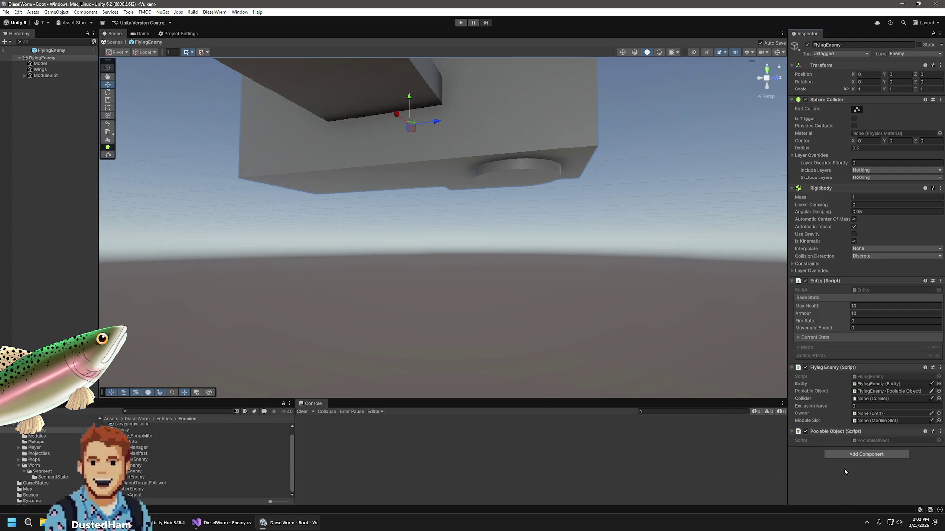
click(77, 208)
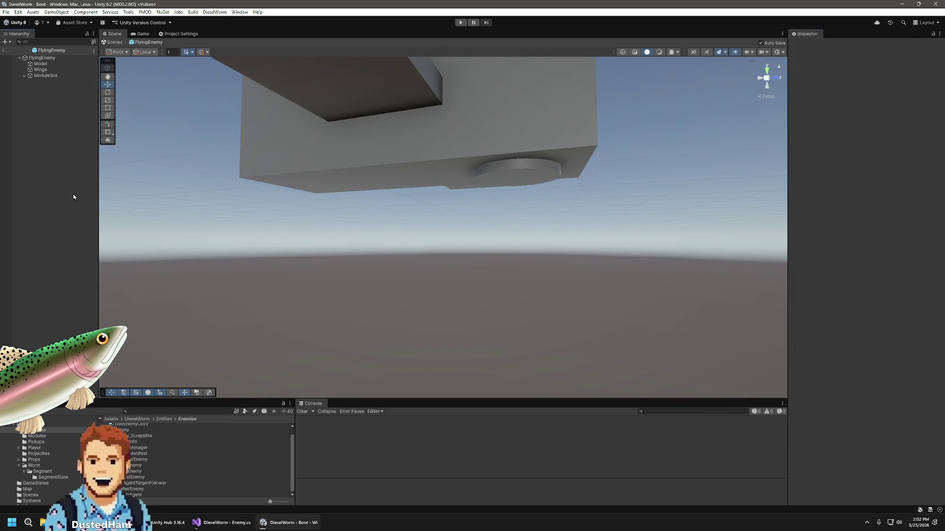
Exit FlyingEnemy to Boot, look over the enemy prefabs including BaseEnemy, and enter Play mode
key(alt+Tab)
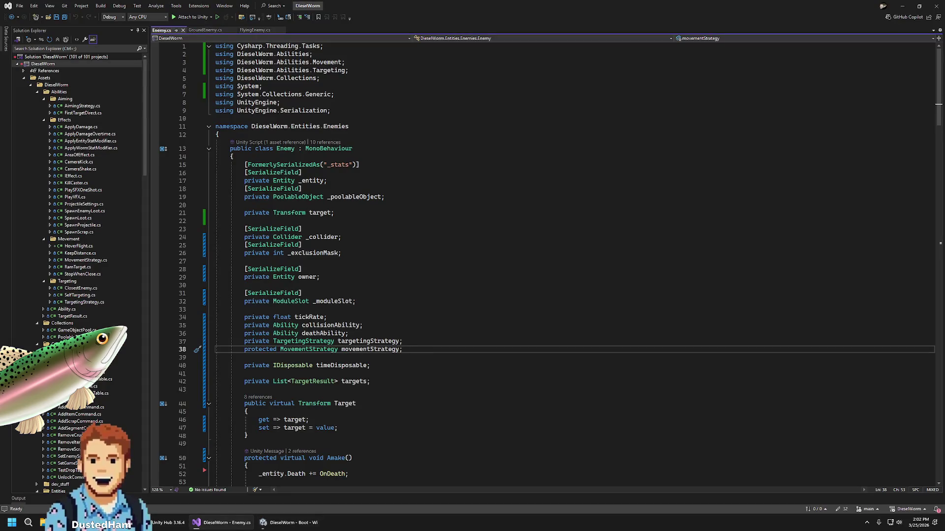
key(alt+Tab)
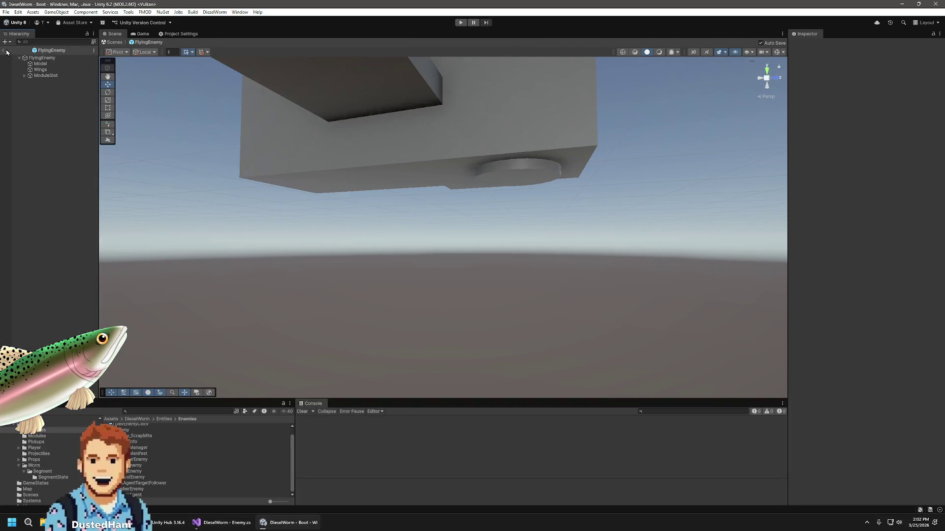
click(6, 51)
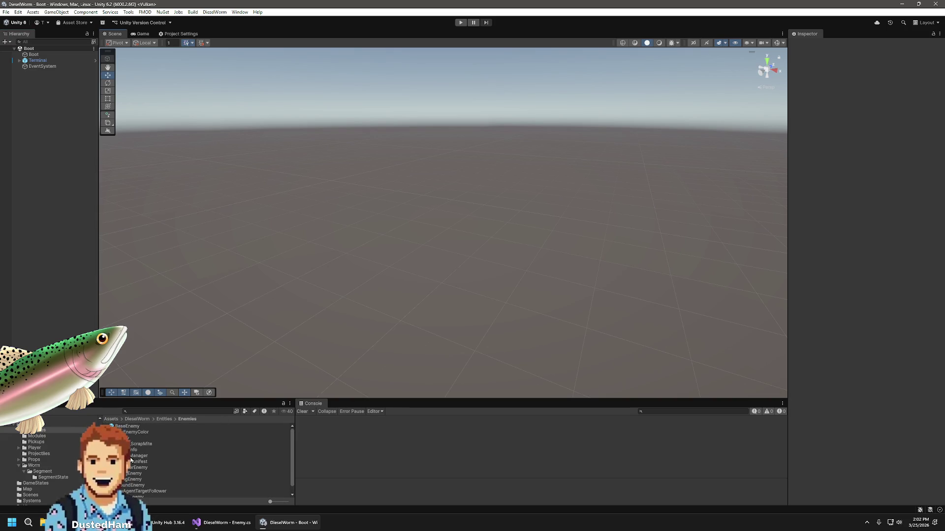
click(131, 457)
click(137, 468)
click(142, 444)
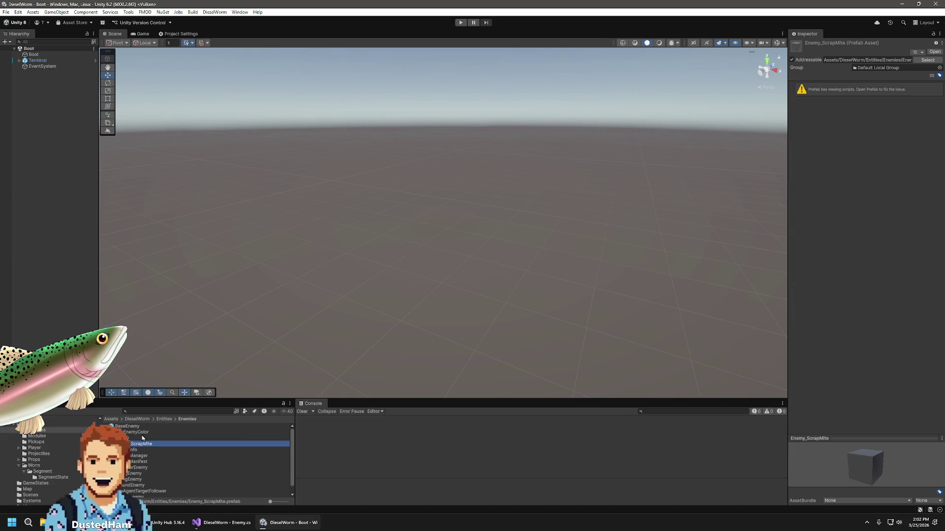
click(139, 427)
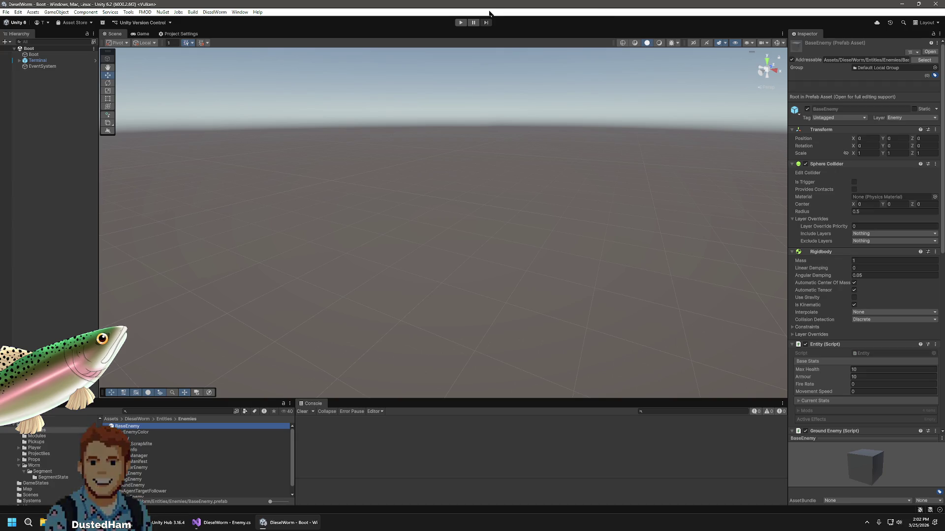
click(462, 23)
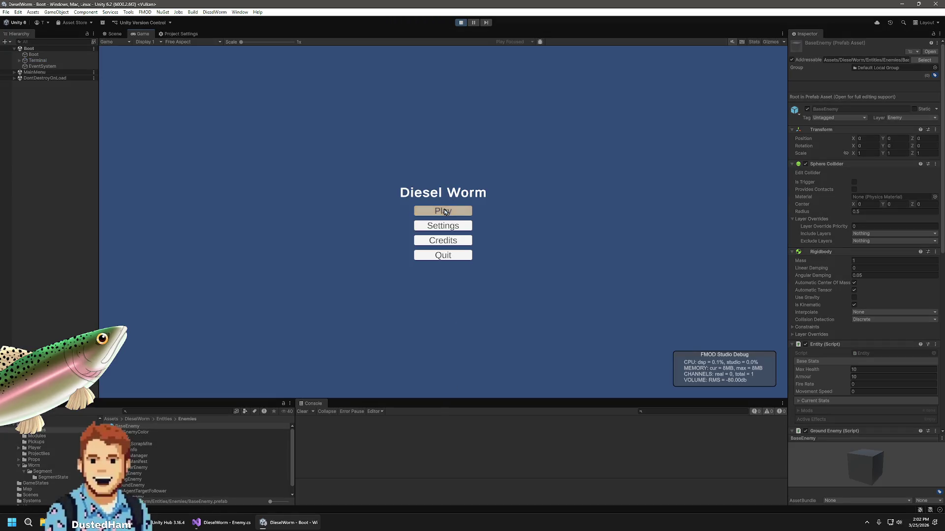
Start a new game, pause it, then stop Play mode to check GroundEnemy's _collider errors
click(445, 212)
click(444, 240)
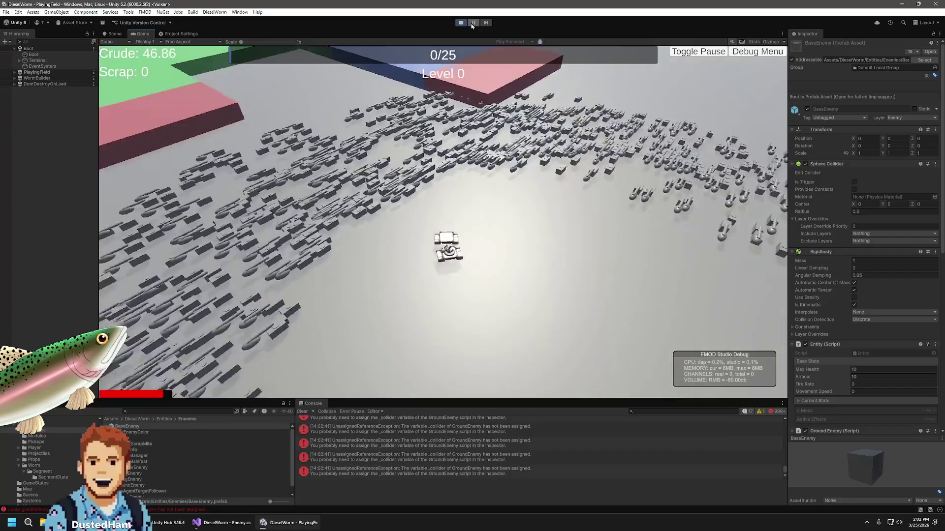
click(472, 22)
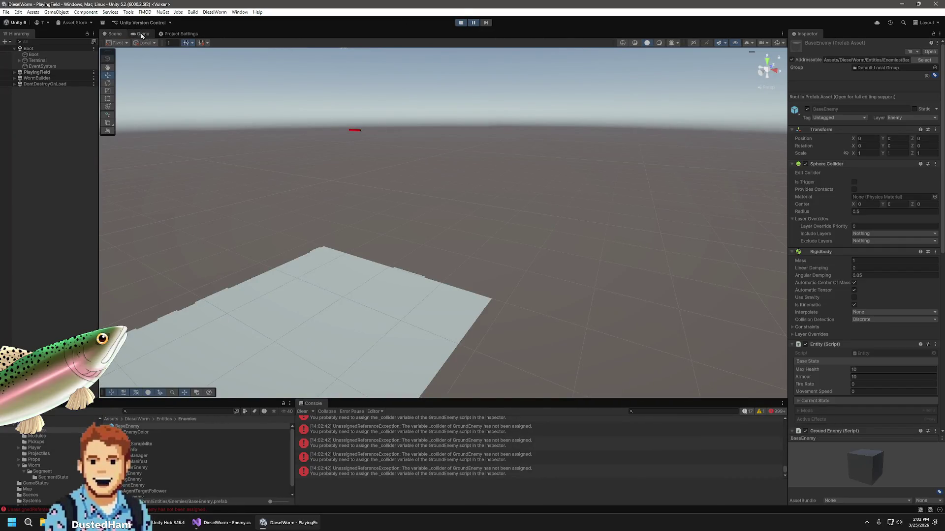
click(142, 34)
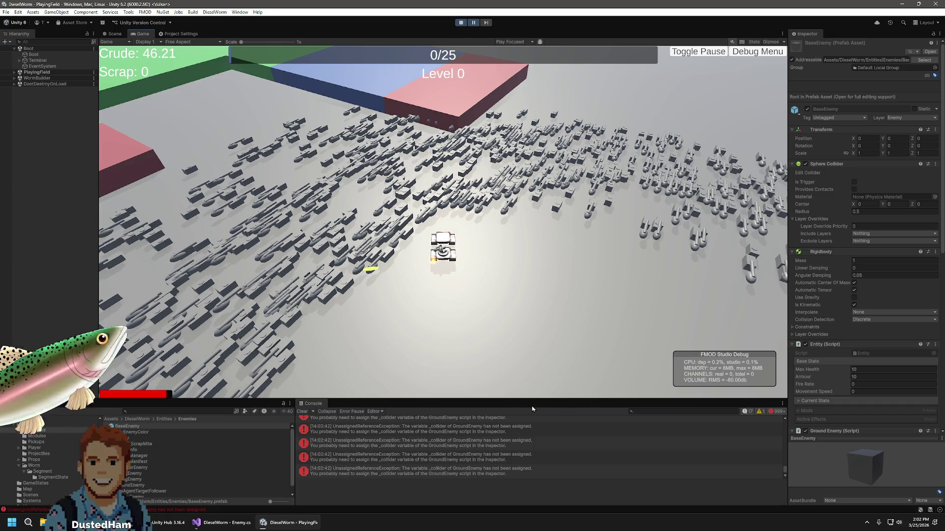
scroll(513, 431, up, 3)
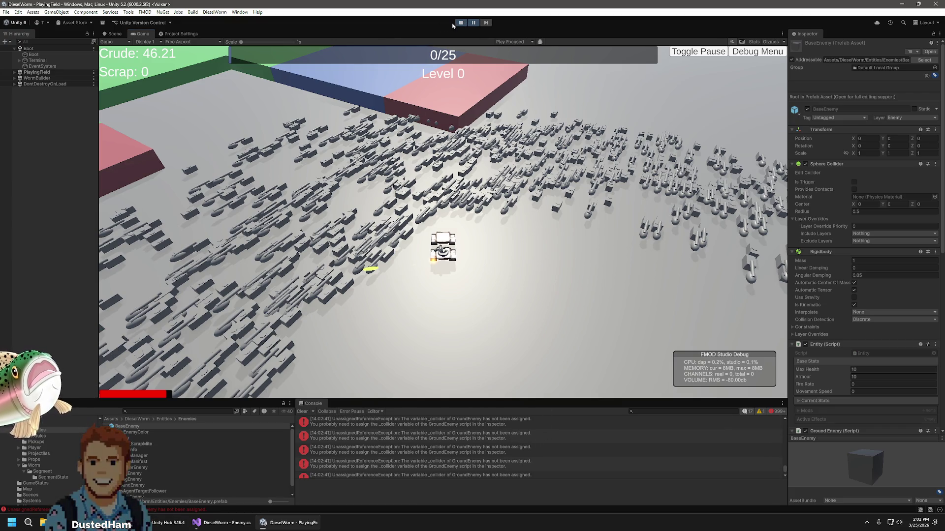
click(461, 22)
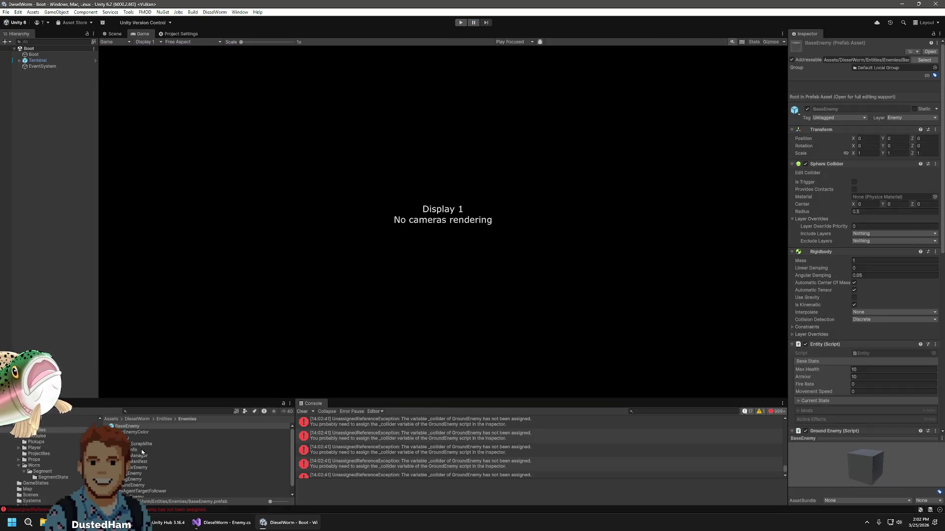
click(401, 447)
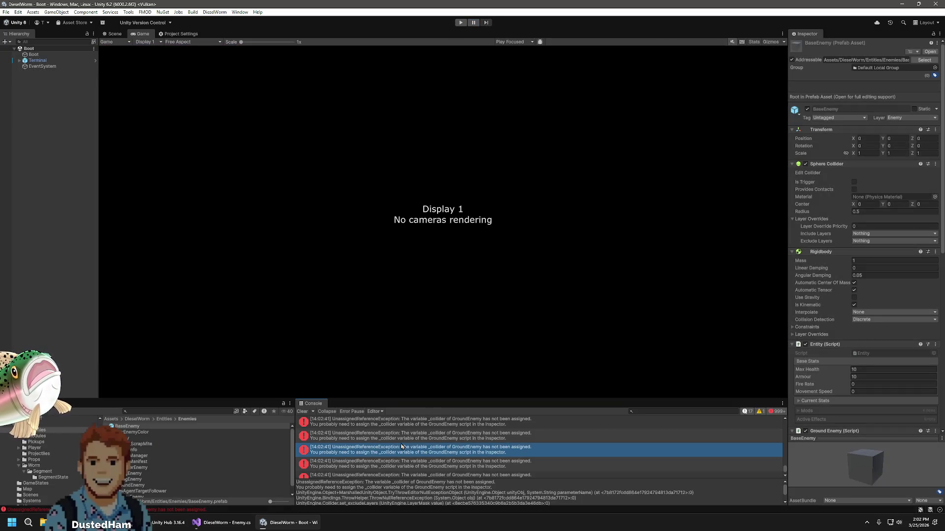
Open Enemy.cs at the line behind the console error, then come back to Unity
double_click(401, 447)
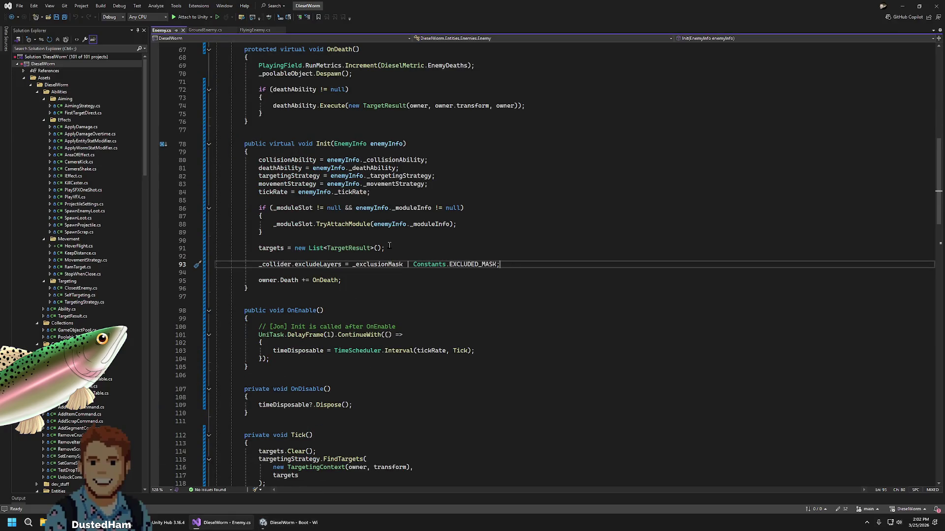
scroll(400, 433, up, 7)
click(225, 525)
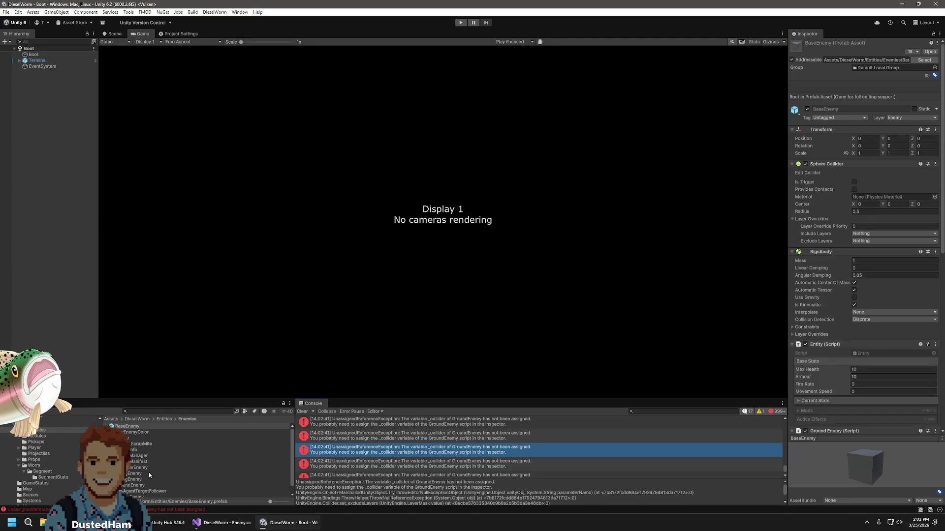
Open BaseEnemy in Prefab Mode and ask to delete the Enemy_ScrapMite prefab
click(132, 469)
key(Home)
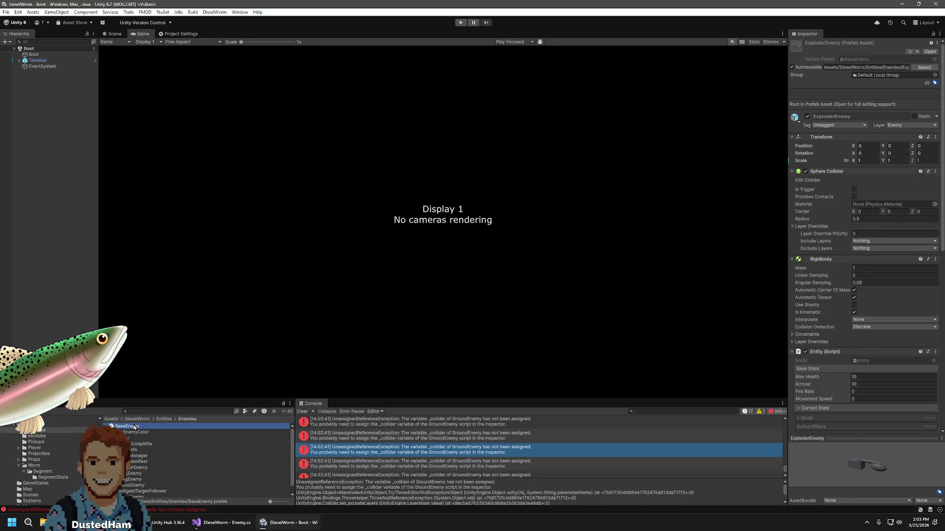
key(Return)
click(138, 444)
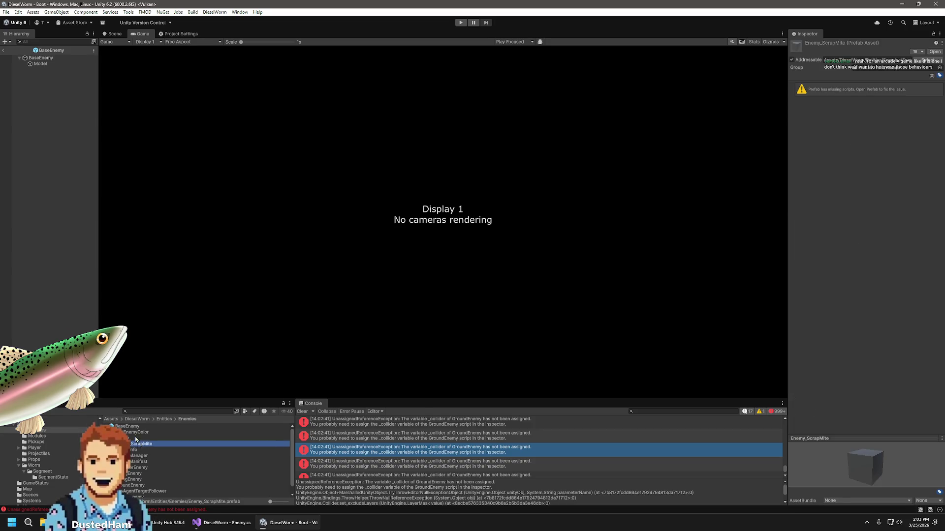
key(Delete)
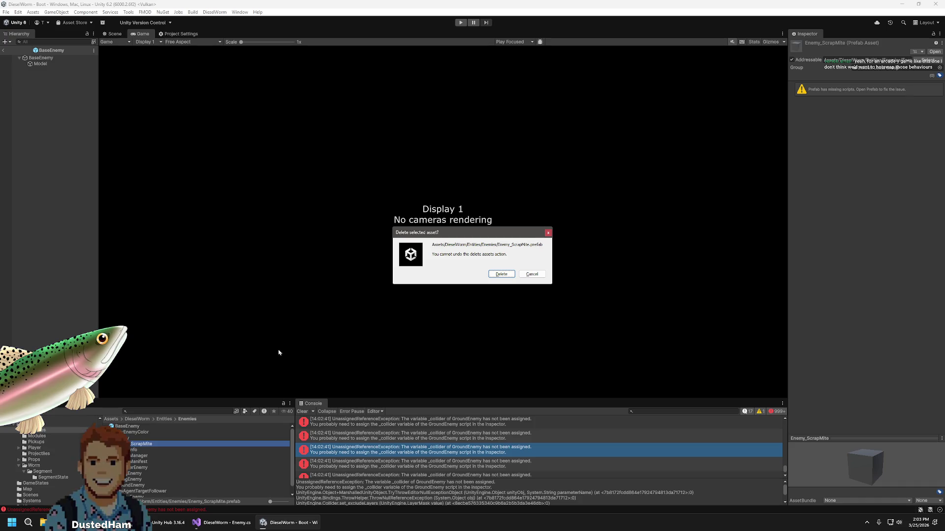
Confirm deleting Enemy_ScrapMite, then compare ExploderEnemy's Inspector components with BaseEnemy's
click(501, 274)
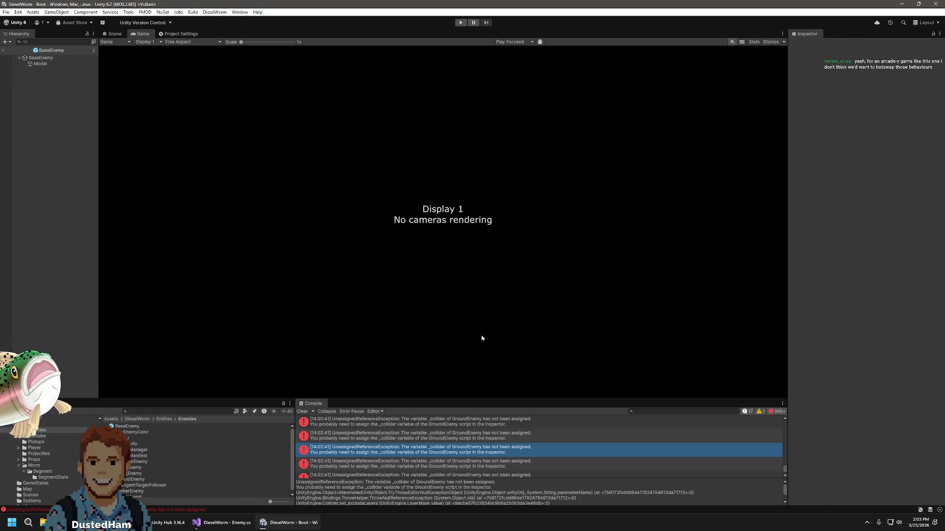
click(159, 462)
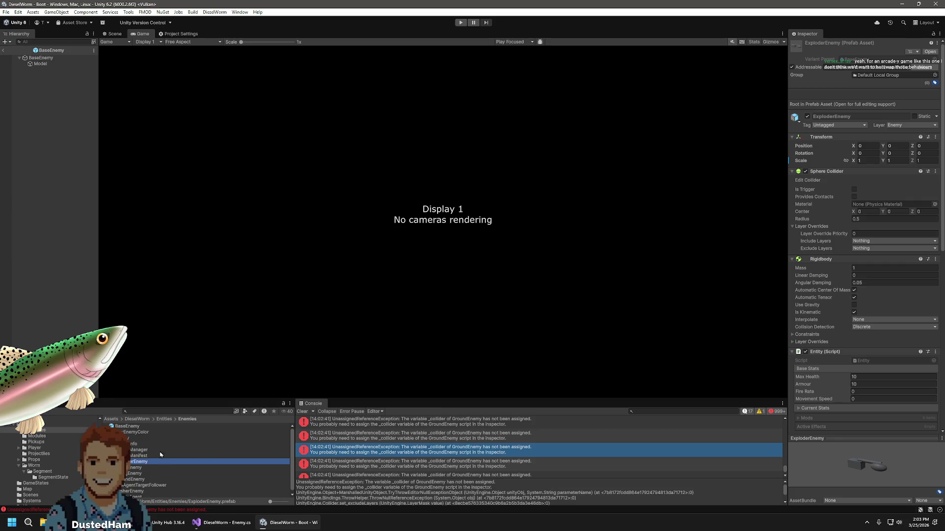
scroll(888, 397, down, 10)
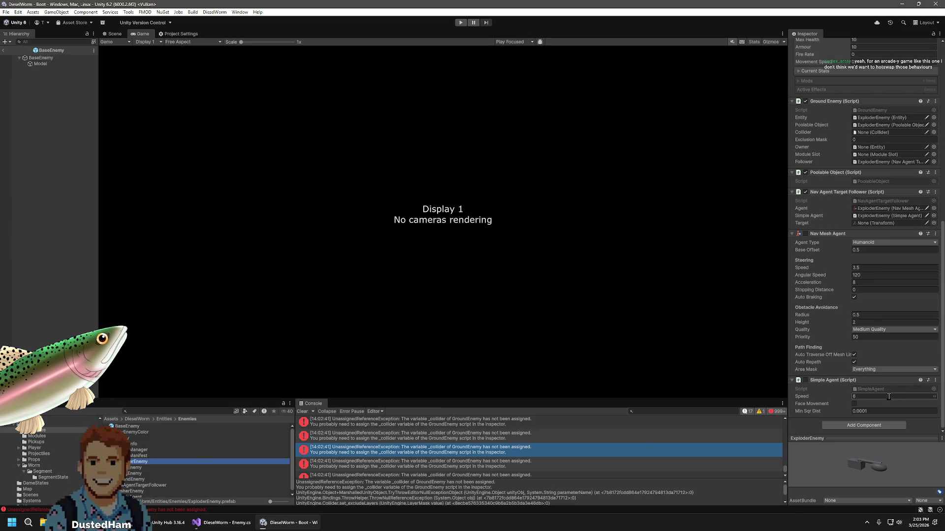
click(126, 427)
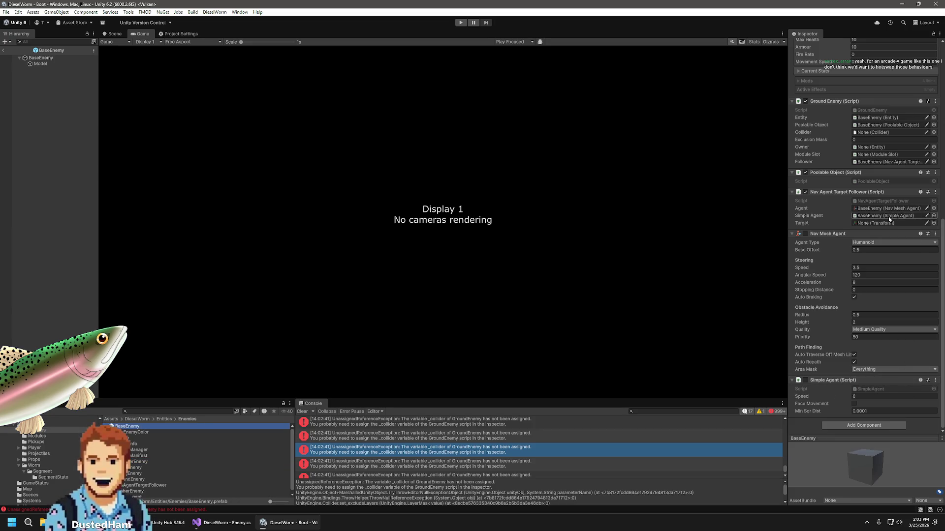
scroll(869, 215, up, 3)
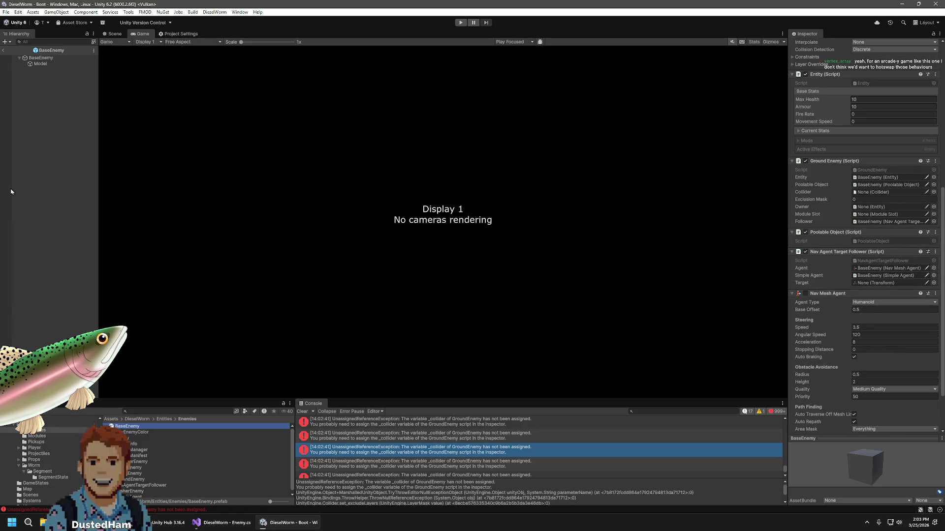
Exit to the Boot scene and point BaseEnemy's Ground Enemy Collider at its own Sphere Collider
click(5, 50)
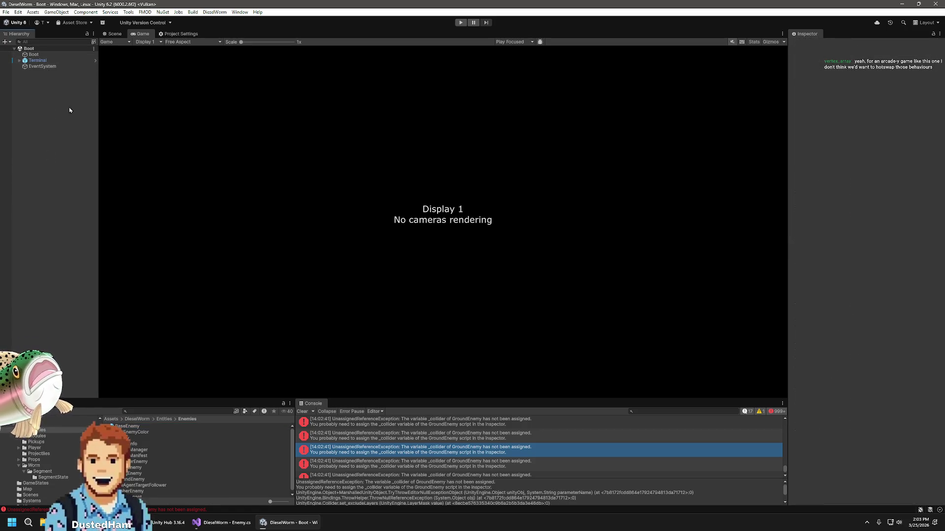
click(129, 427)
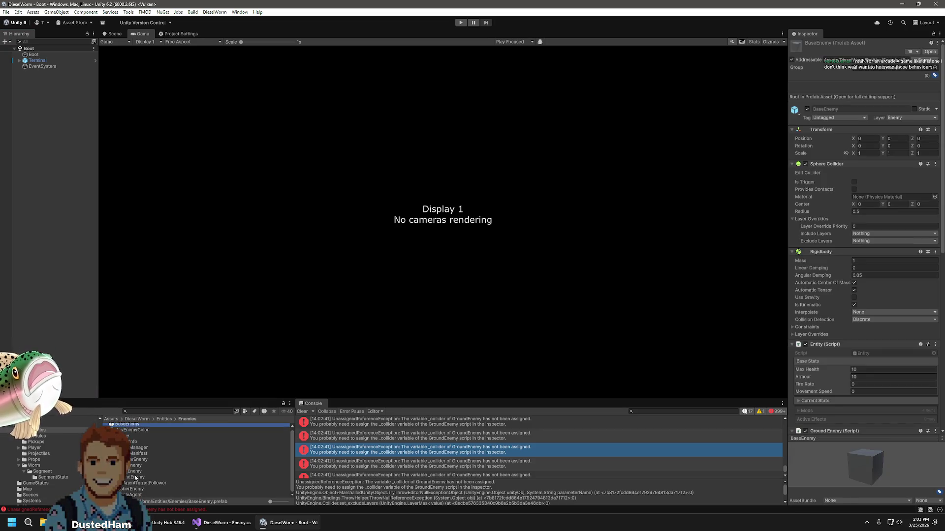
click(134, 460)
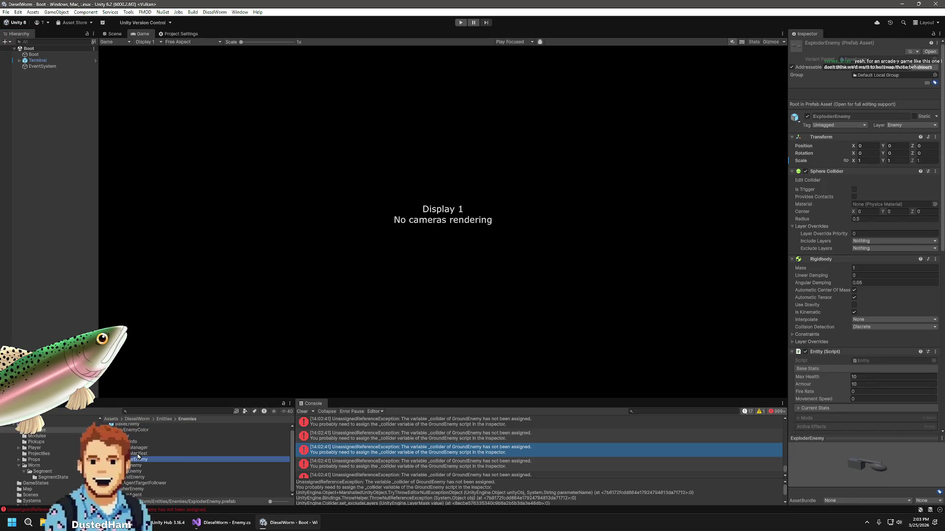
scroll(828, 422, down, 10)
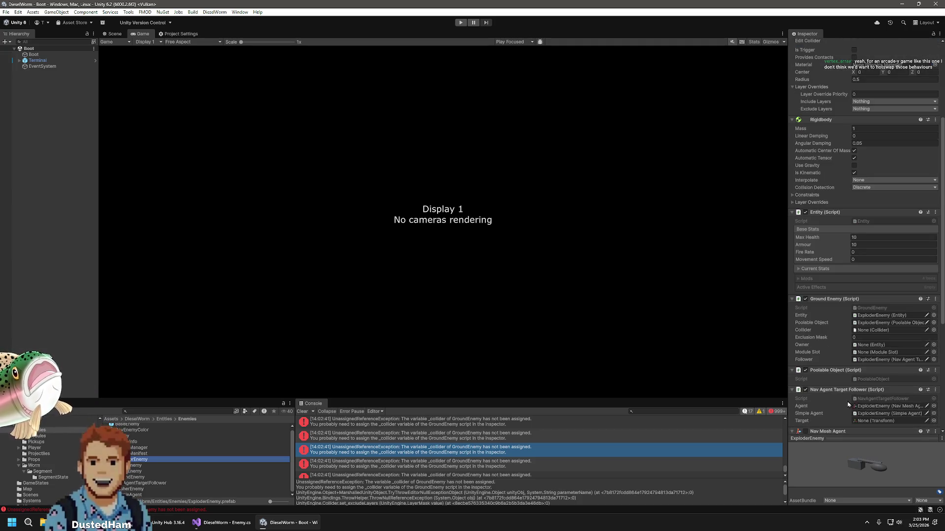
scroll(845, 406, up, 10)
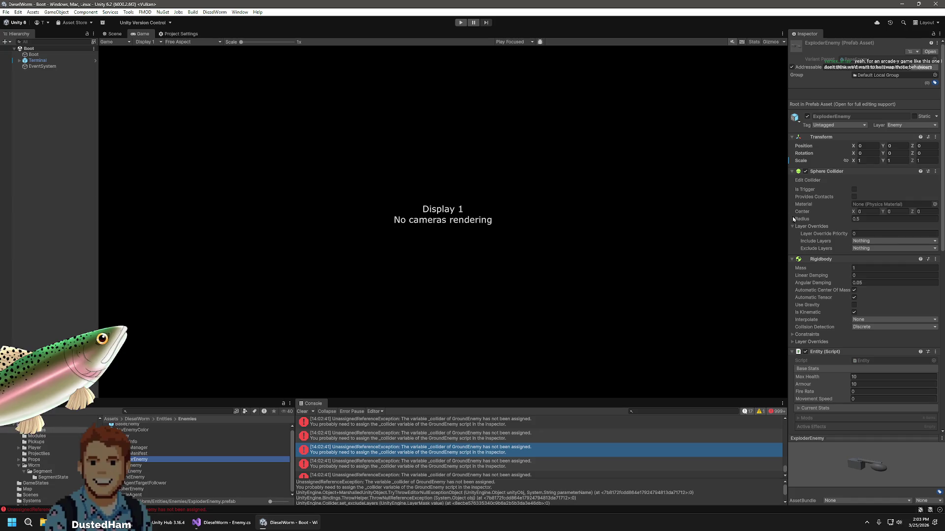
scroll(793, 218, down, 3)
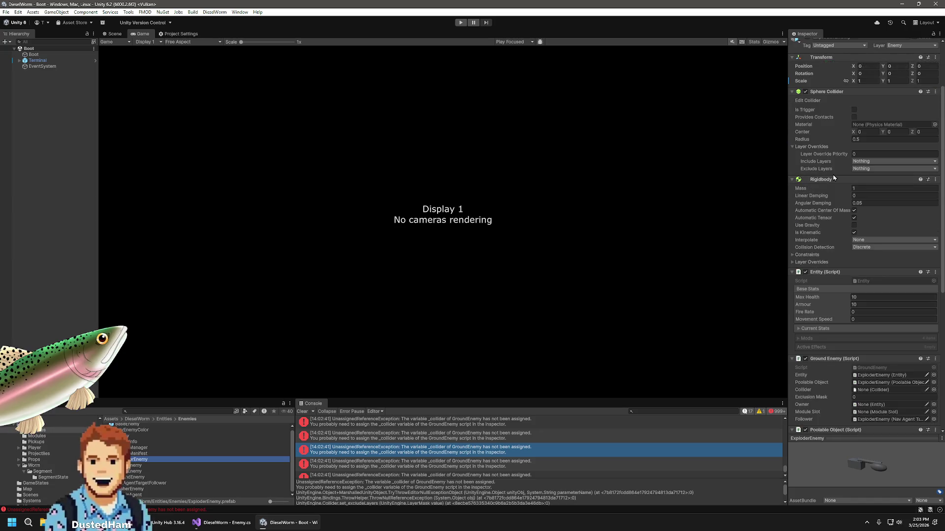
mouse_move(826, 159)
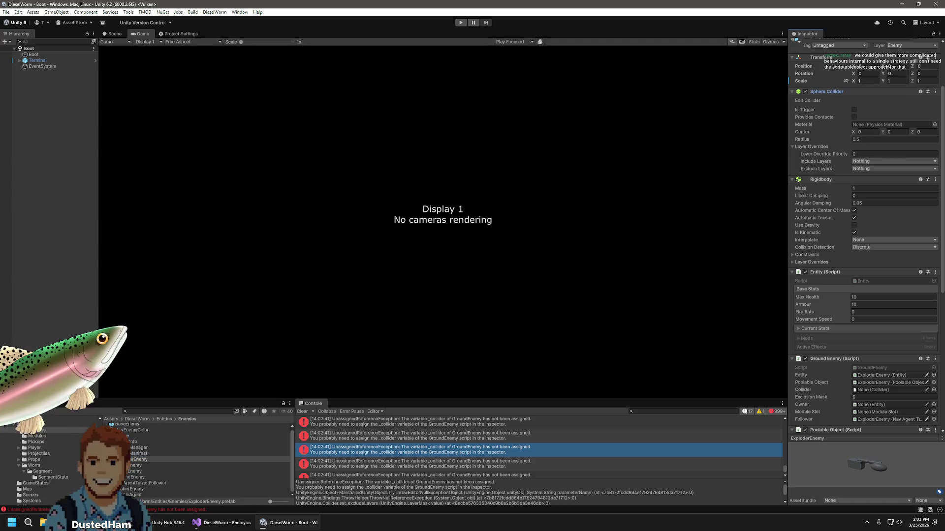
scroll(125, 428, up, 1)
click(124, 428)
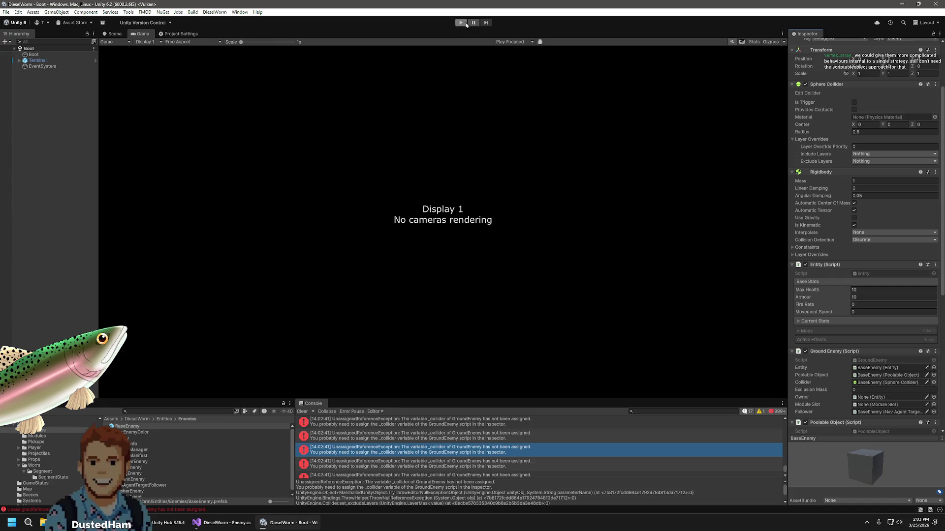
click(104, 34)
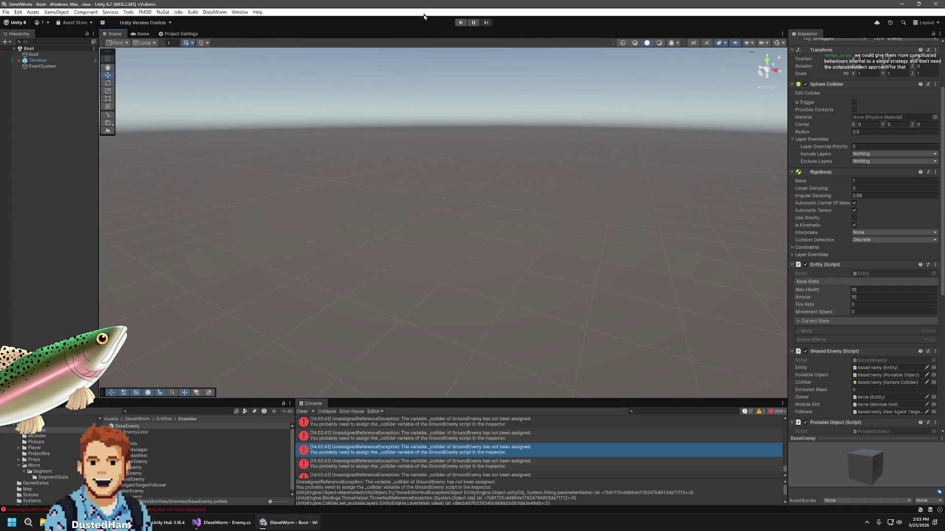
Play-test via Play and New Game until the 'You are wormn't.' game-over screen
click(460, 23)
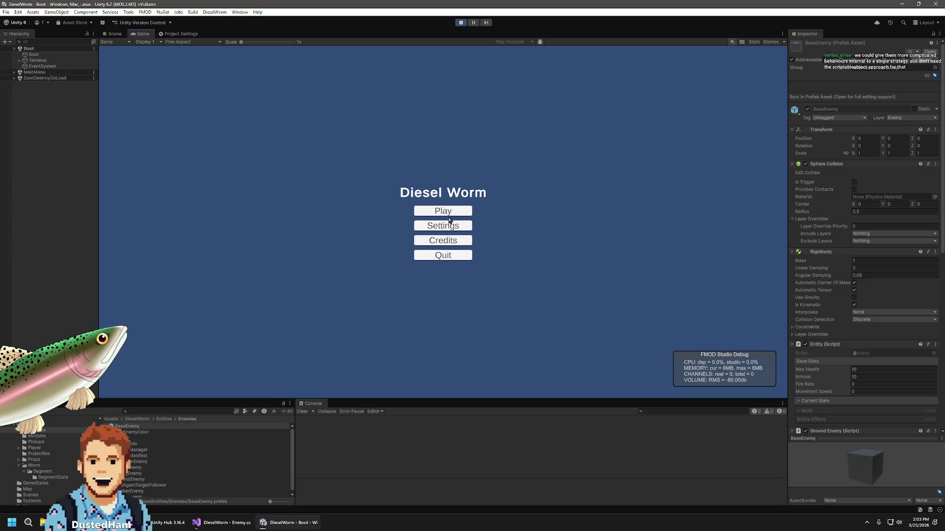
click(447, 212)
click(447, 226)
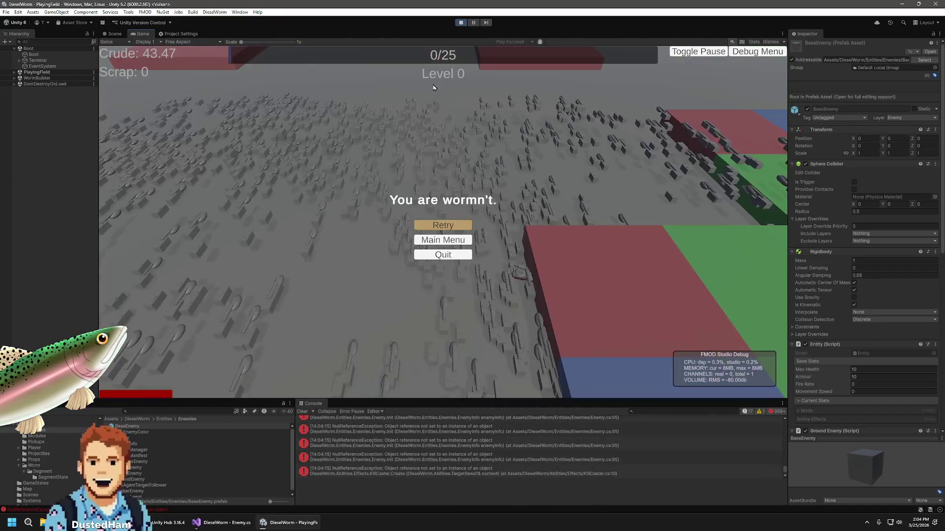
Stop the play-test and open the console error's code line in Visual Studio
click(461, 23)
double_click(529, 429)
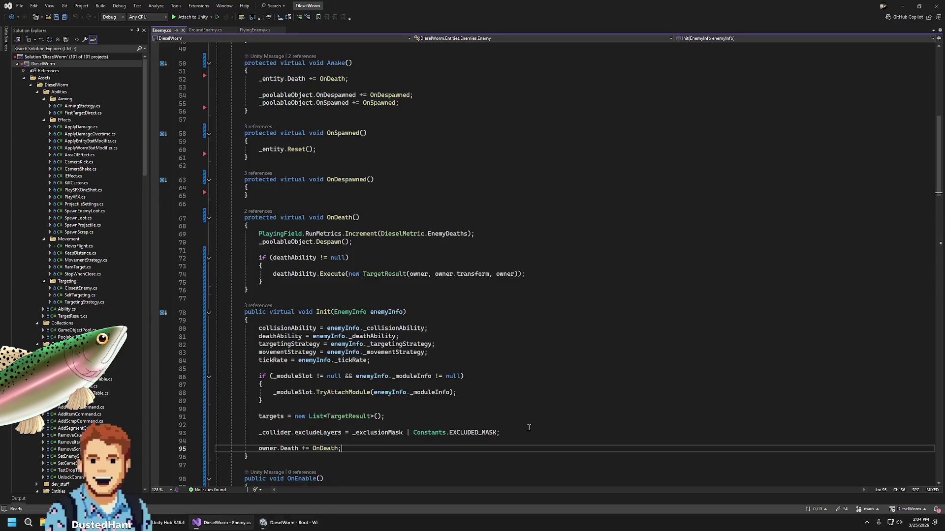
key(alt+Tab)
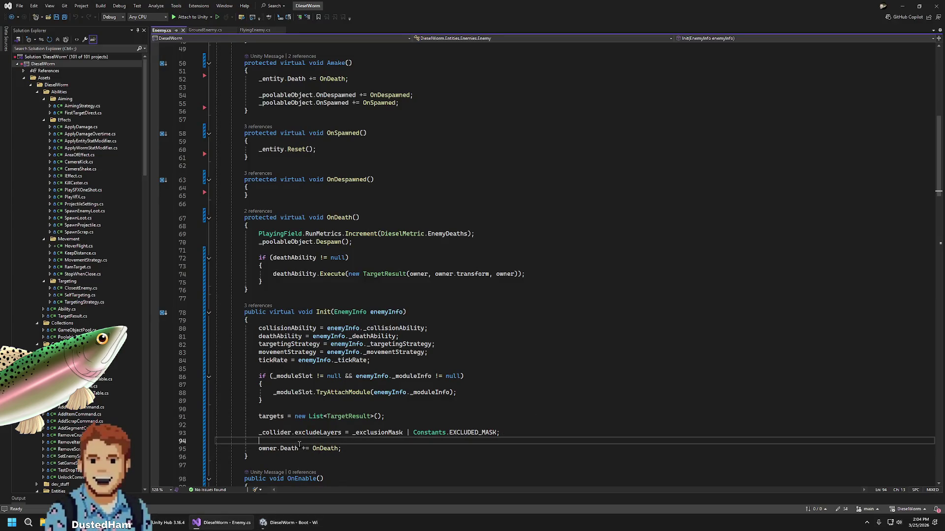
scroll(481, 446, down, 5)
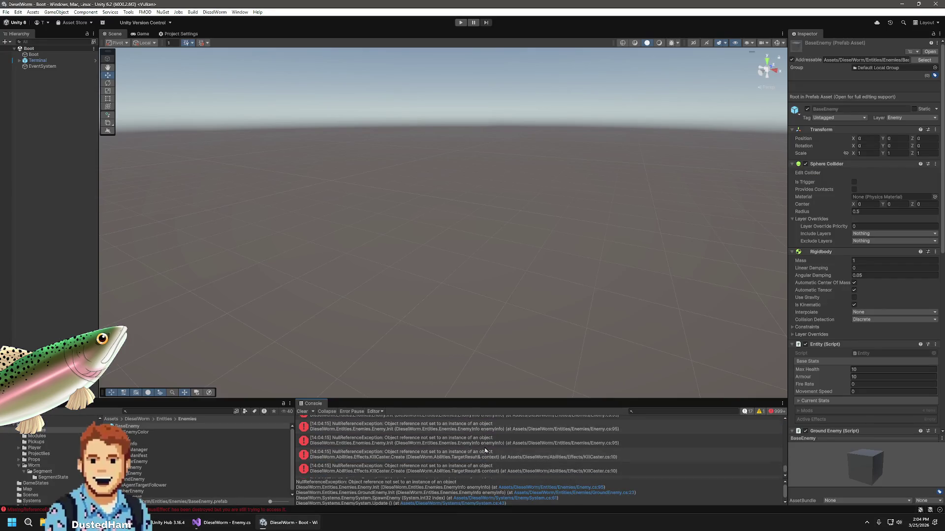
scroll(494, 450, up, 10)
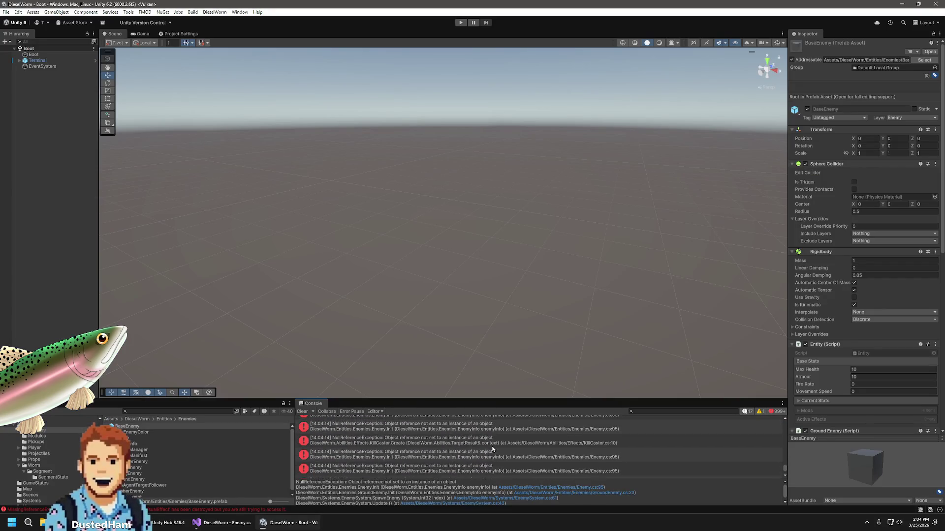
scroll(493, 448, up, 1)
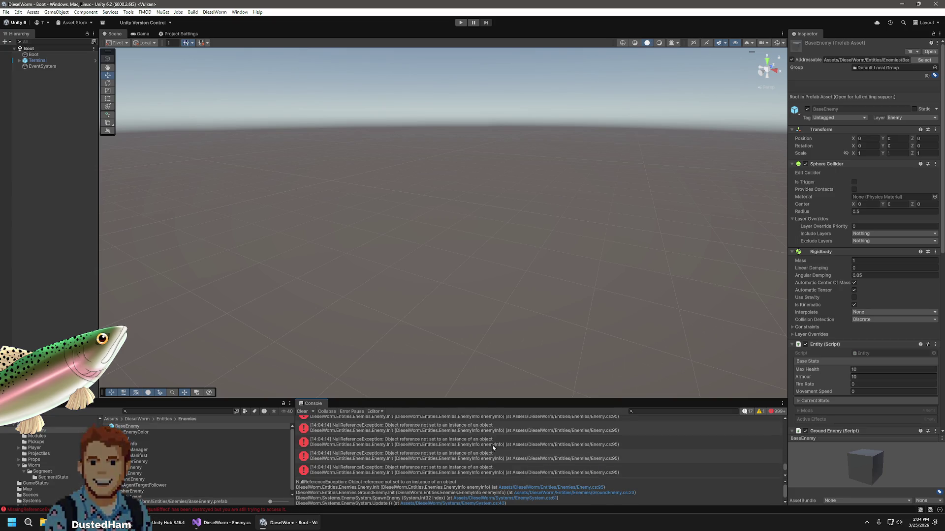
Trace the Enemy.Init null-reference to line 95, owner.Death += OnDeath, and check owner's references
click(494, 433)
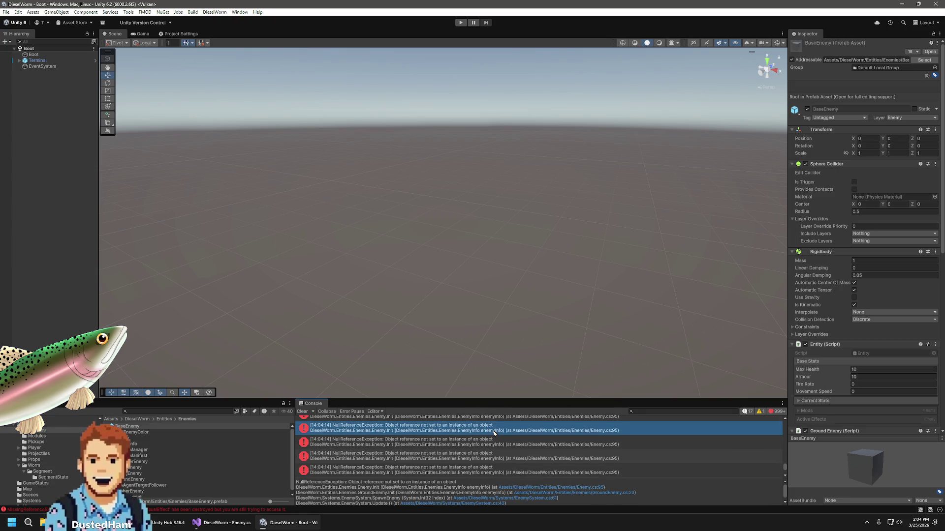
double_click(494, 433)
double_click(274, 450)
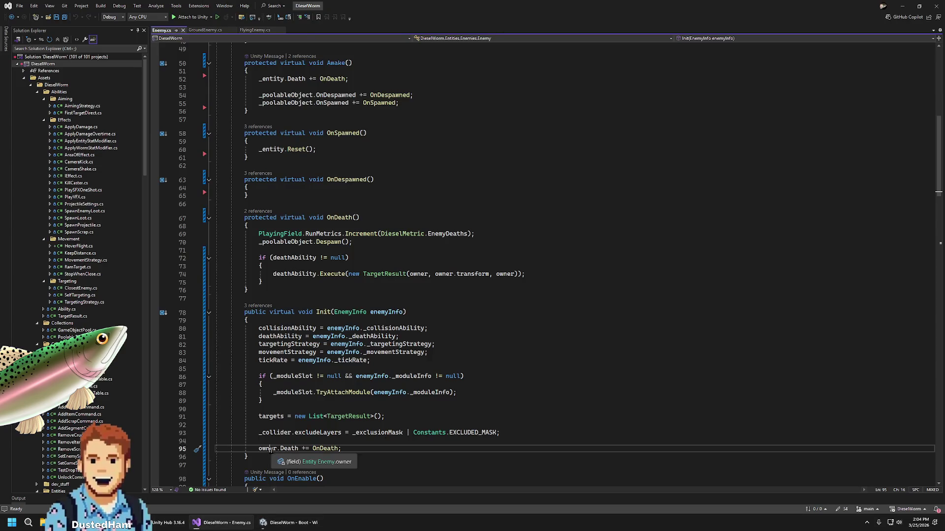
click(290, 523)
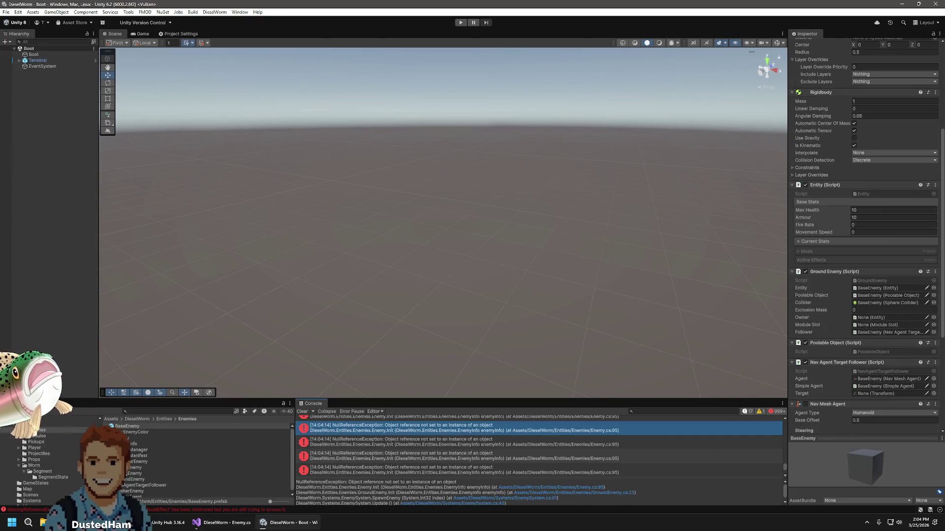
scroll(840, 273, down, 5)
scroll(816, 185, down, 1)
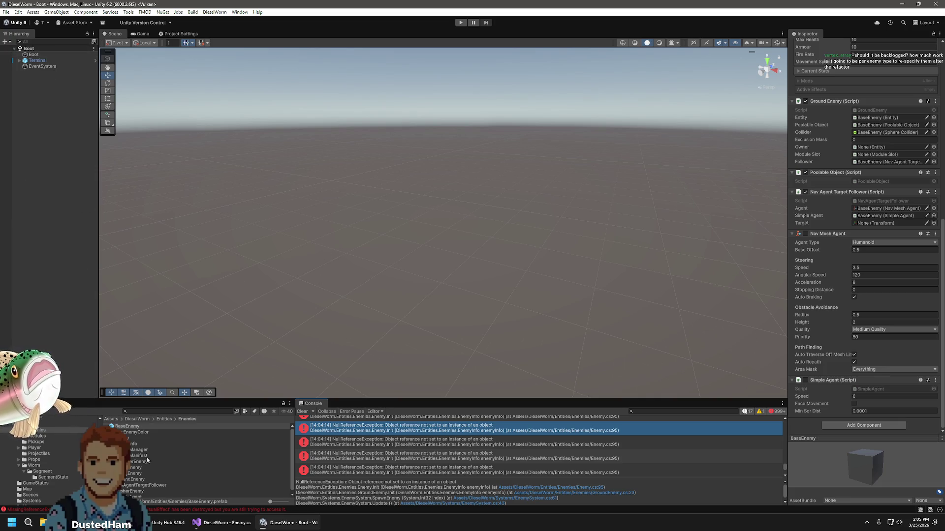
double_click(127, 427)
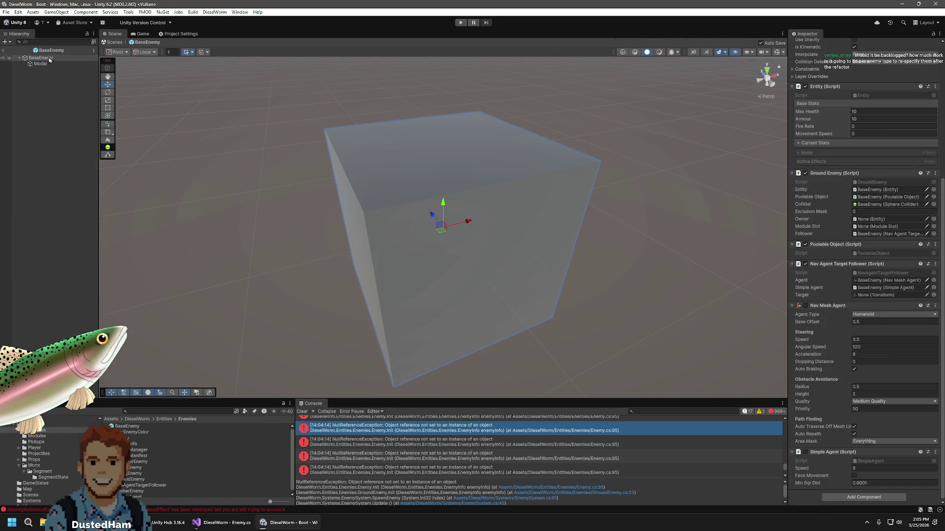
Make BaseEnemy its own Ground Enemy Owner, exit to the Boot scene, and inspect ExploderEnemy
mouse_move(49, 59)
mouse_down()
mouse_move(886, 306)
mouse_move(882, 221)
mouse_up()
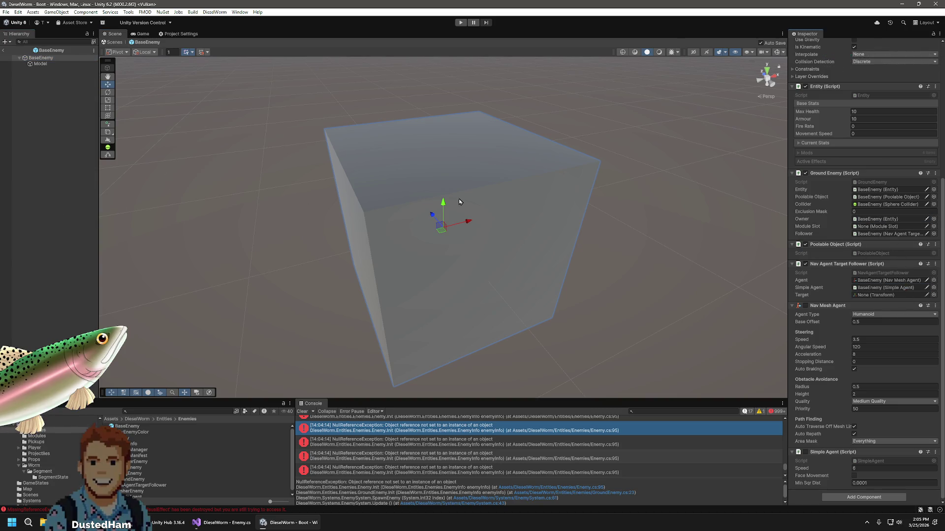
click(3, 50)
click(139, 462)
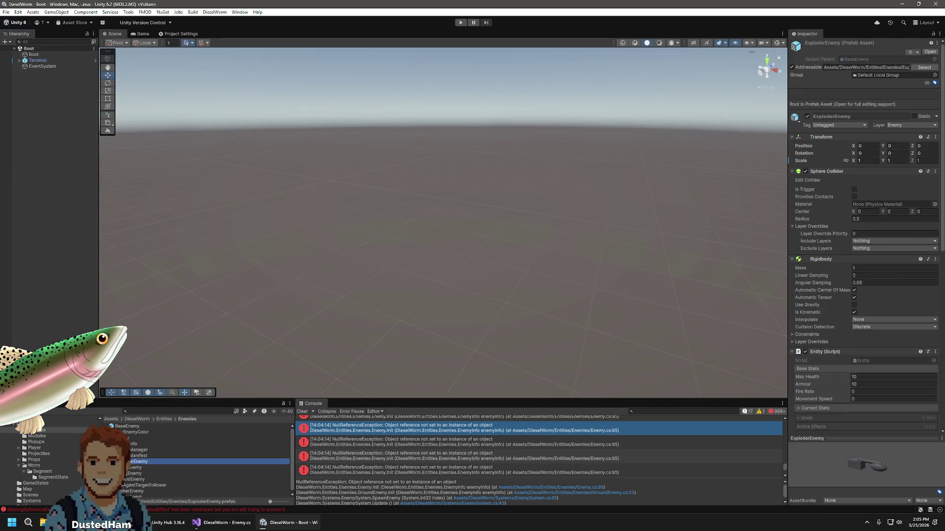
scroll(871, 359, down, 5)
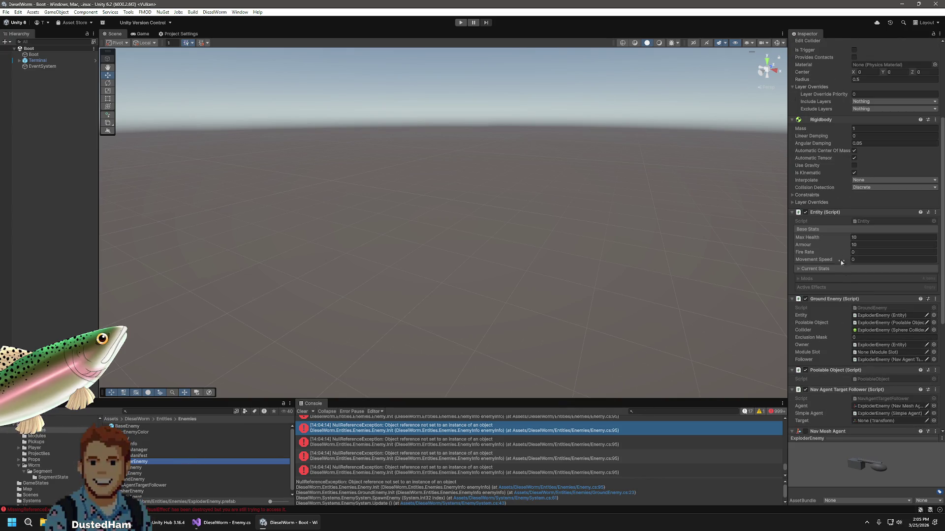
scroll(837, 187, down, 5)
Open the ExploderEnemy prefab for editing, showing its Model, Cylinder and Sphere parts
double_click(141, 463)
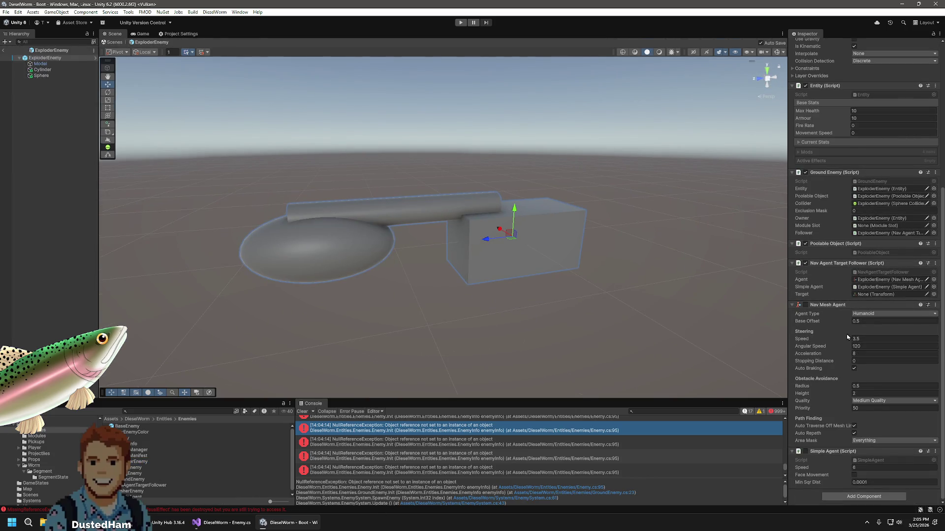
scroll(848, 337, up, 3)
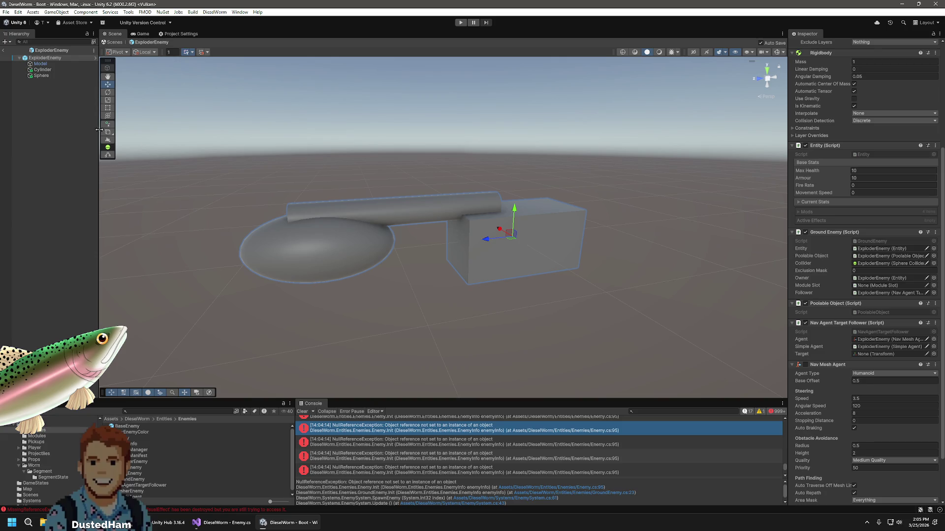
right_click(51, 60)
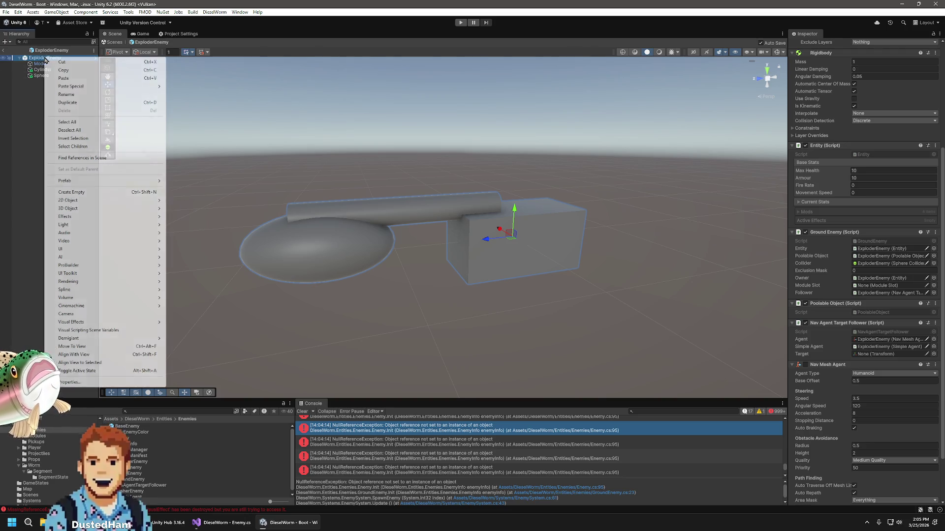
click(57, 175)
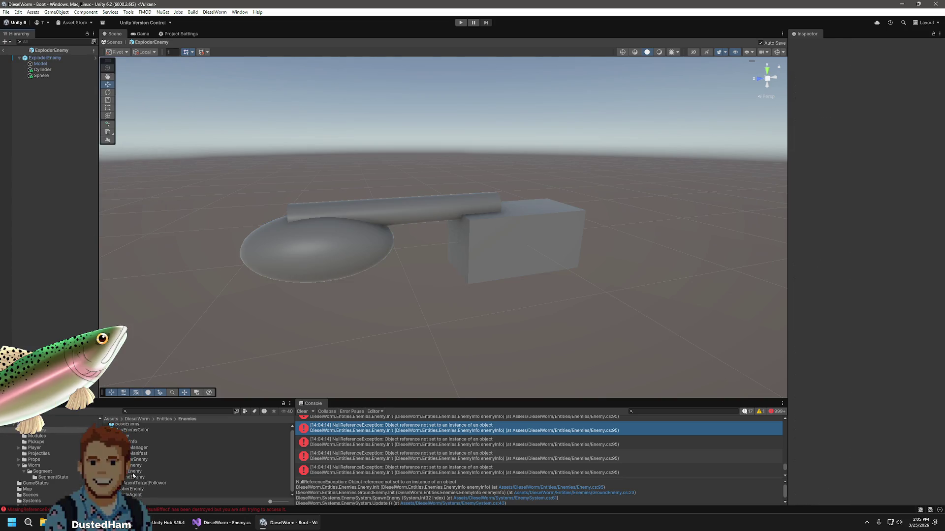
Assign RusherEnemy's ModuleSlot child to its Ground Enemy Module Slot, then open FlyingEnemy's prefab
double_click(132, 491)
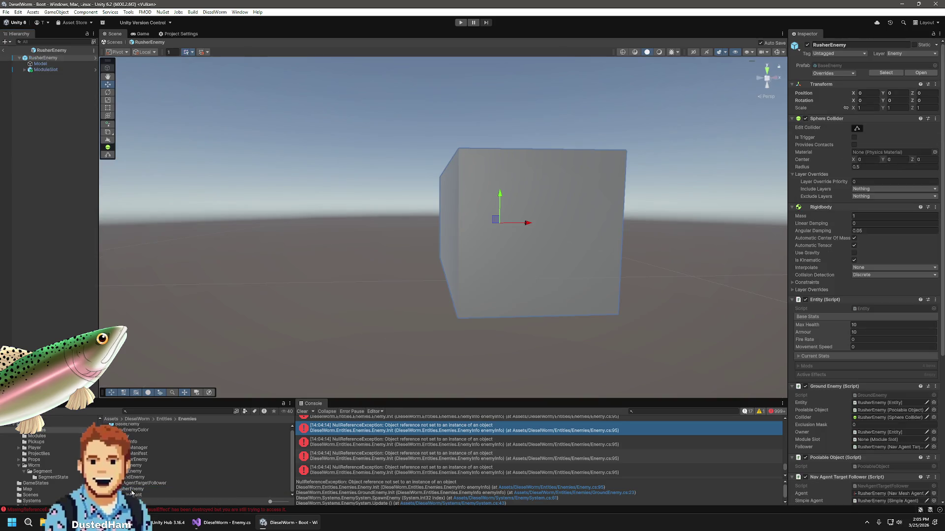
scroll(343, 256, up, 2)
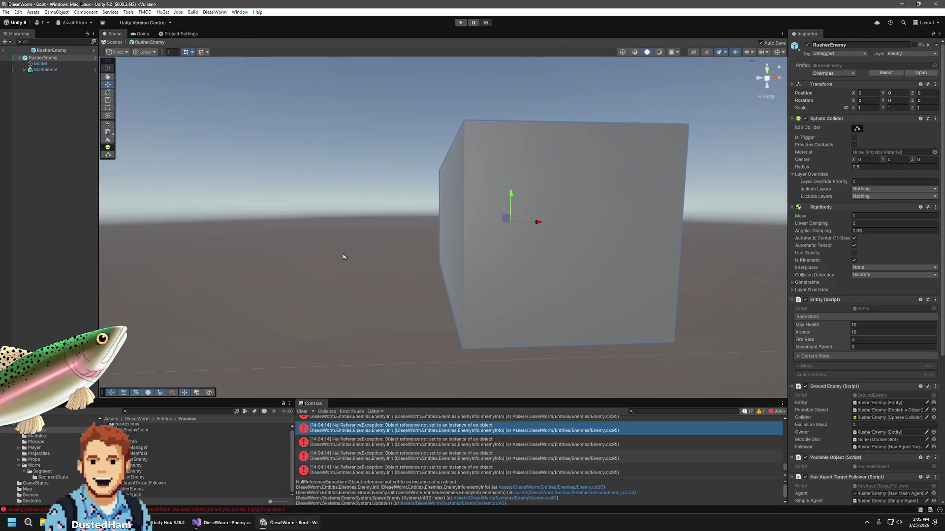
scroll(293, 243, down, 3)
mouse_move(293, 243)
mouse_down()
mouse_move(331, 207)
mouse_move(340, 338)
mouse_move(305, 364)
mouse_up()
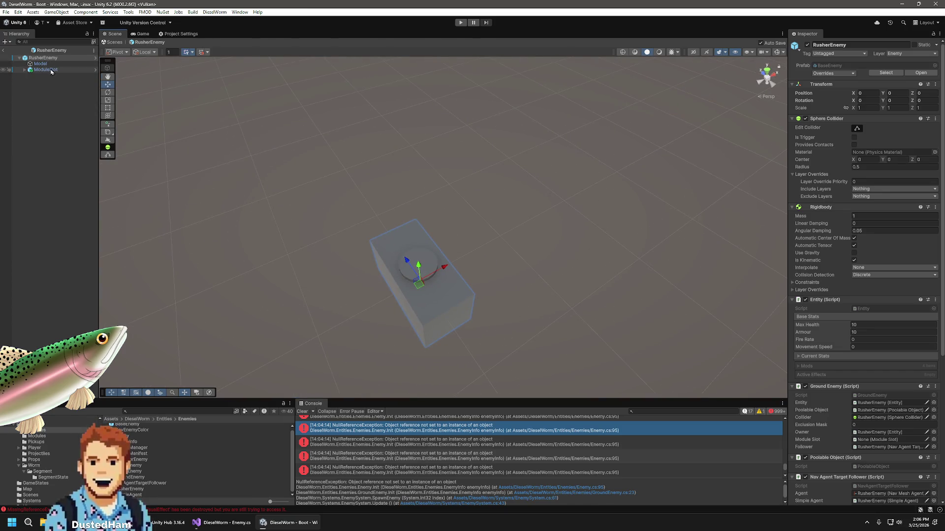
drag(803, 397, 885, 440)
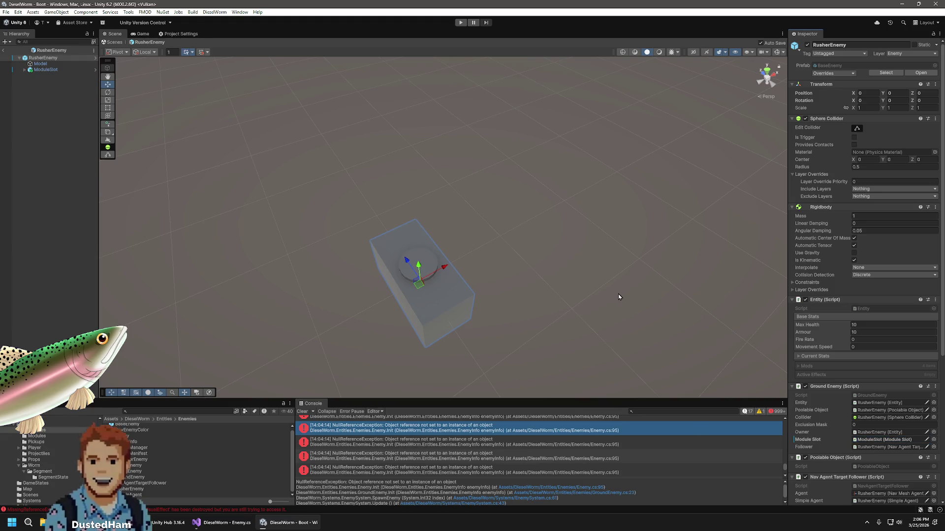
double_click(129, 472)
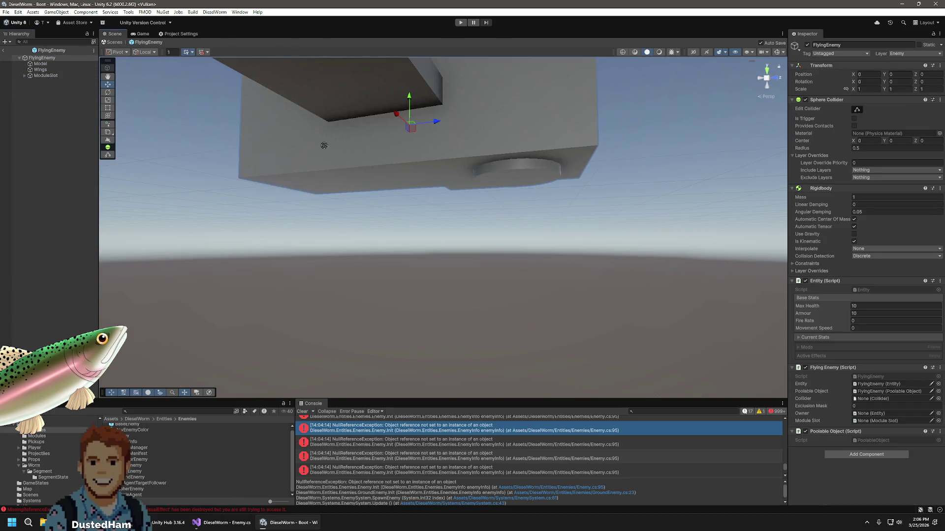
Set FlyingEnemy's Module Slot, Collider and Owner to its ModuleSlot, Sphere Collider and Entity
click(878, 421)
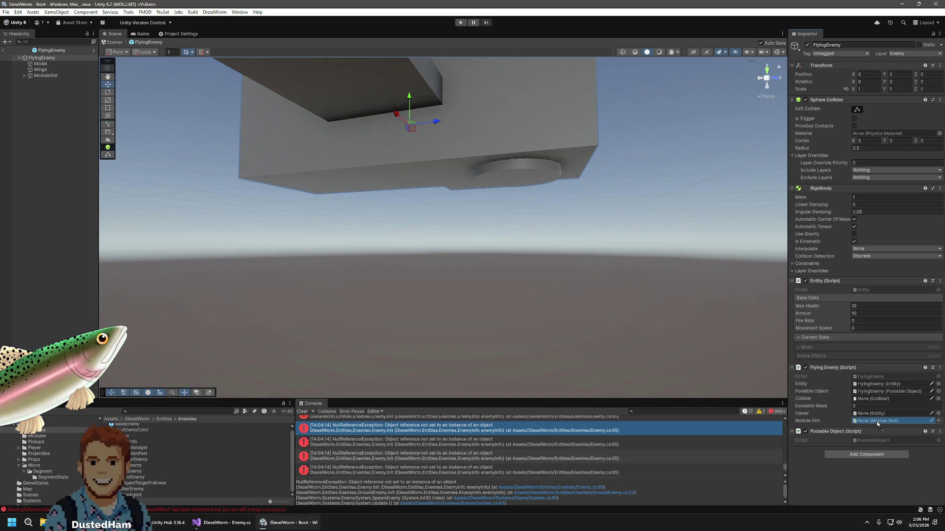
click(875, 421)
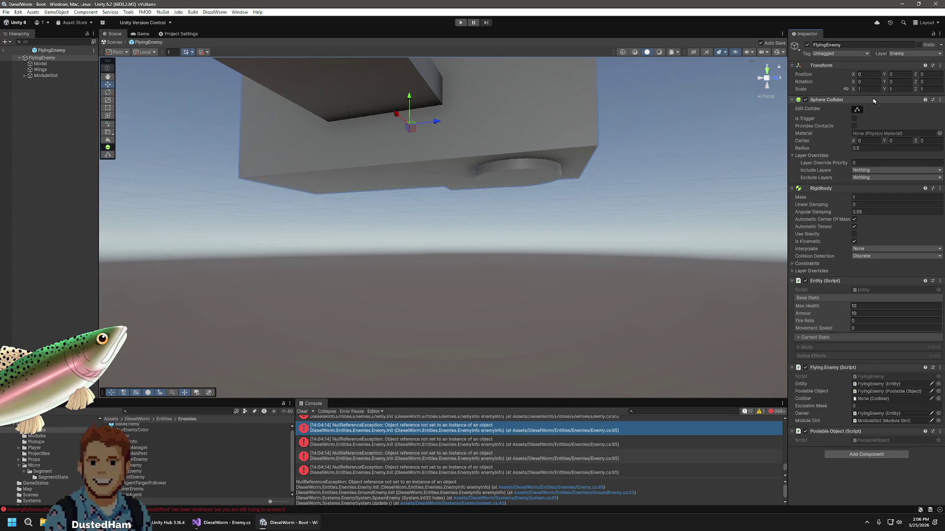
drag(890, 403, 890, 404)
click(520, 266)
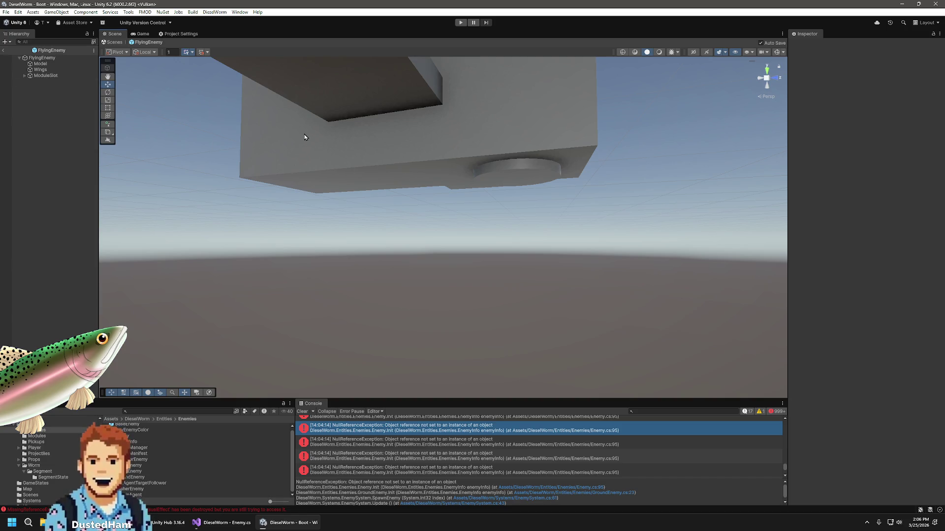
click(47, 76)
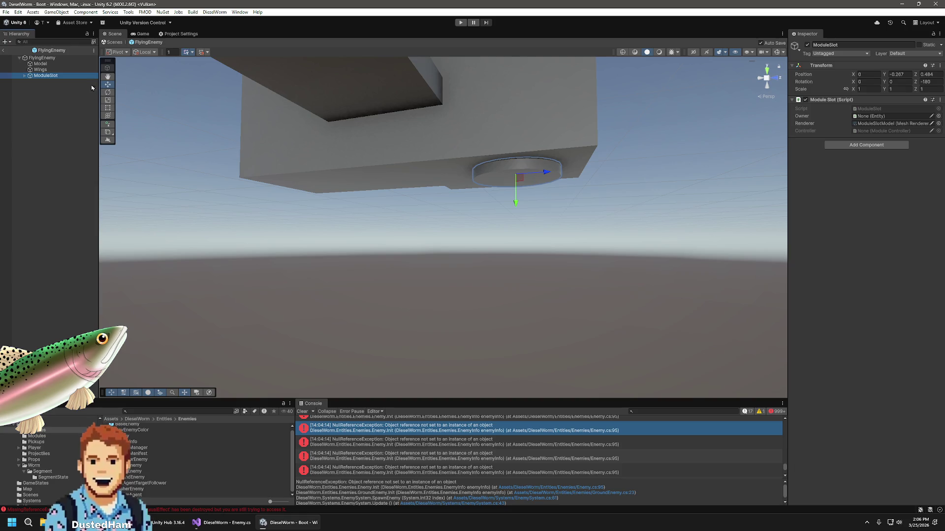
Compare against RusherEnemy's ModuleSlot child, then reopen the FlyingEnemy prefab
click(135, 490)
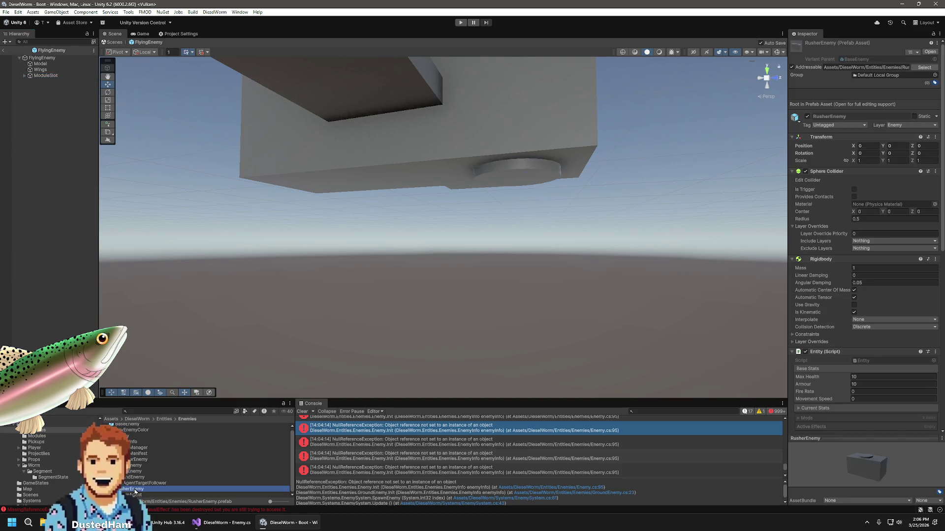
double_click(135, 490)
click(41, 70)
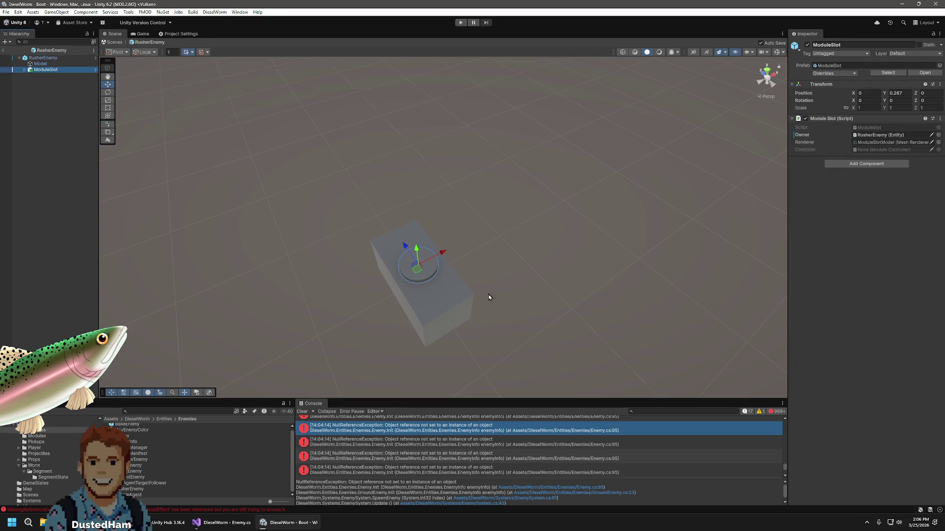
click(129, 471)
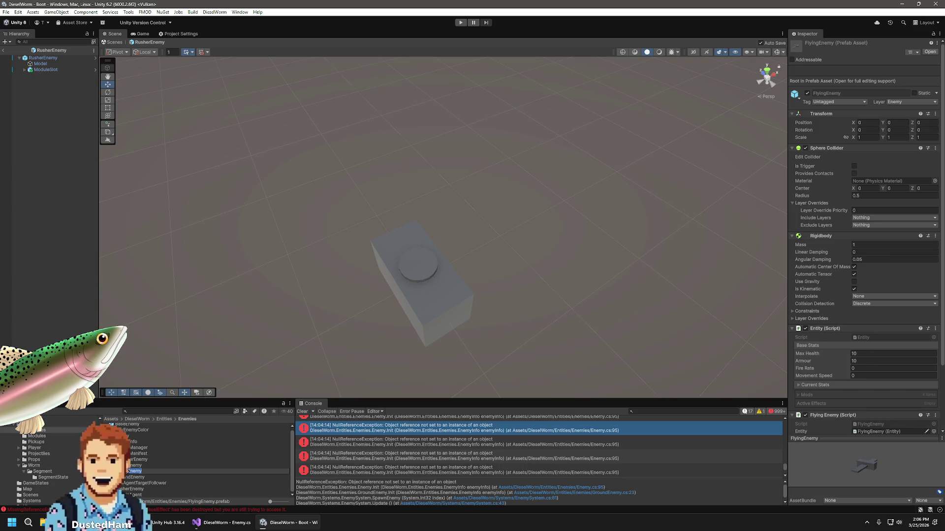
click(129, 466)
double_click(128, 472)
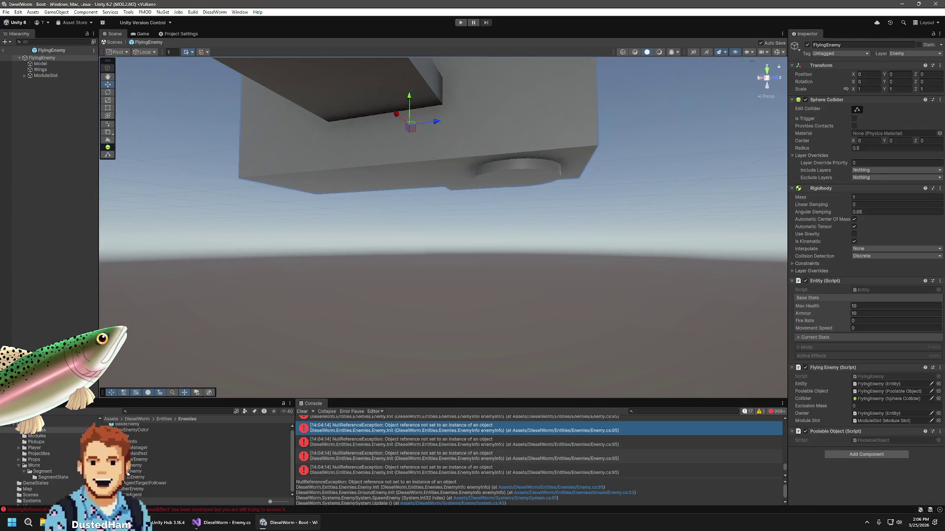
Rename the BaseEnemy prefab to BaseGroundEnemy
right_click(142, 426)
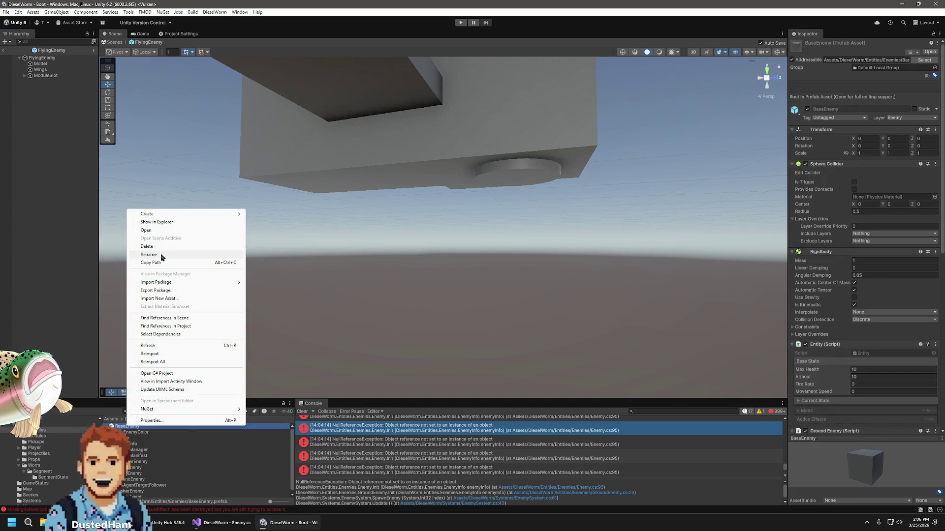
click(162, 255)
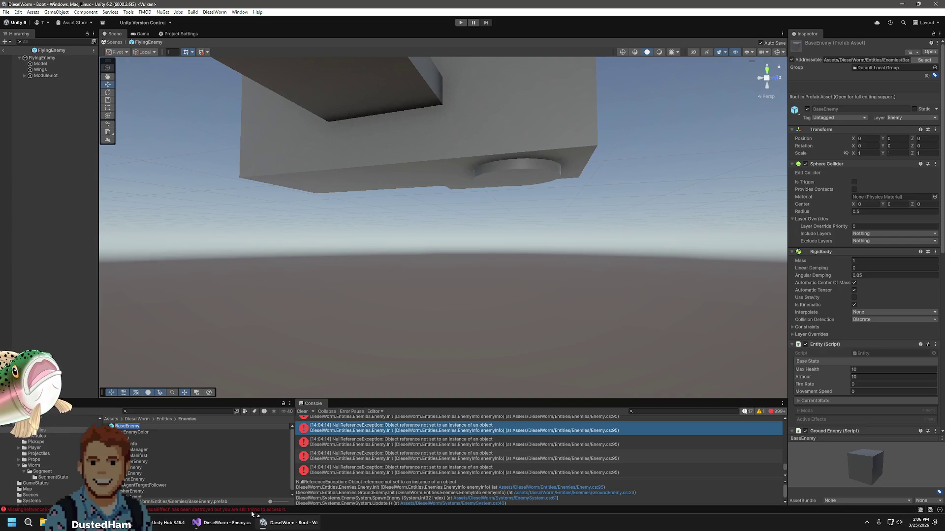
key(End)
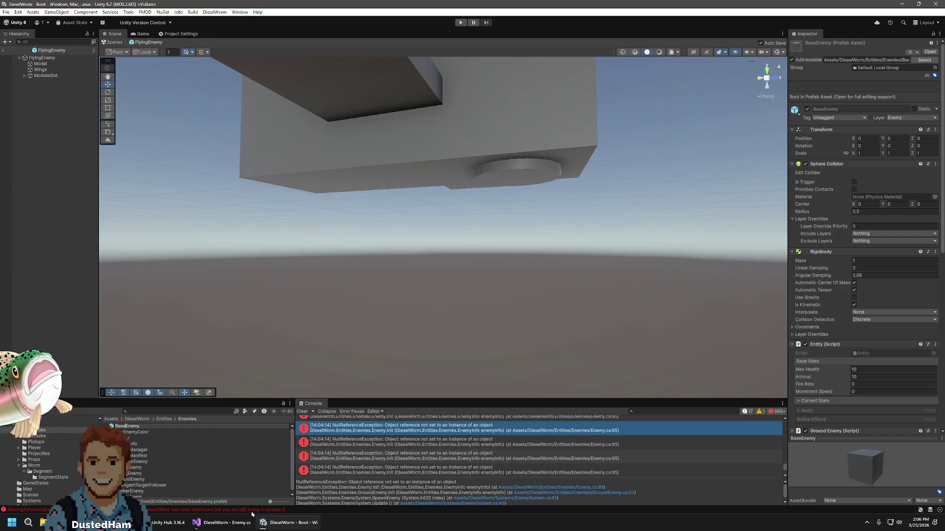
text(Ground)
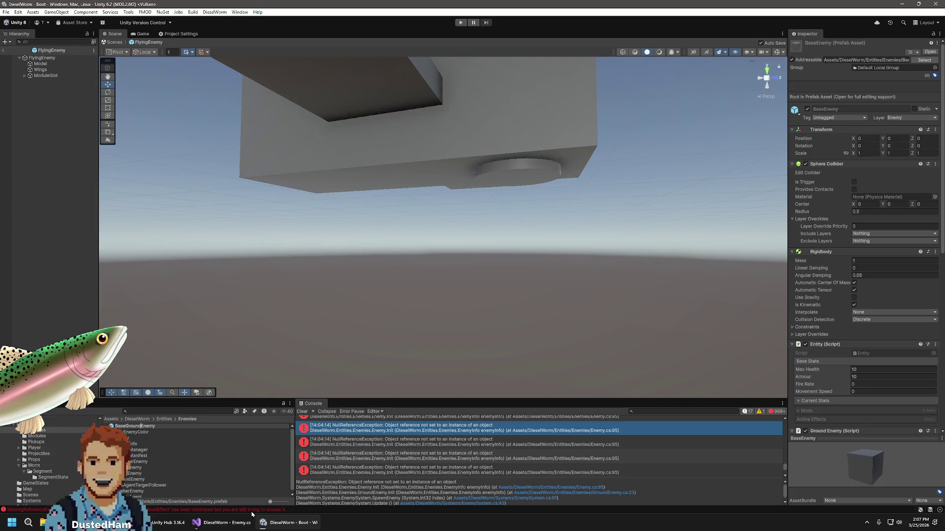
key(Return)
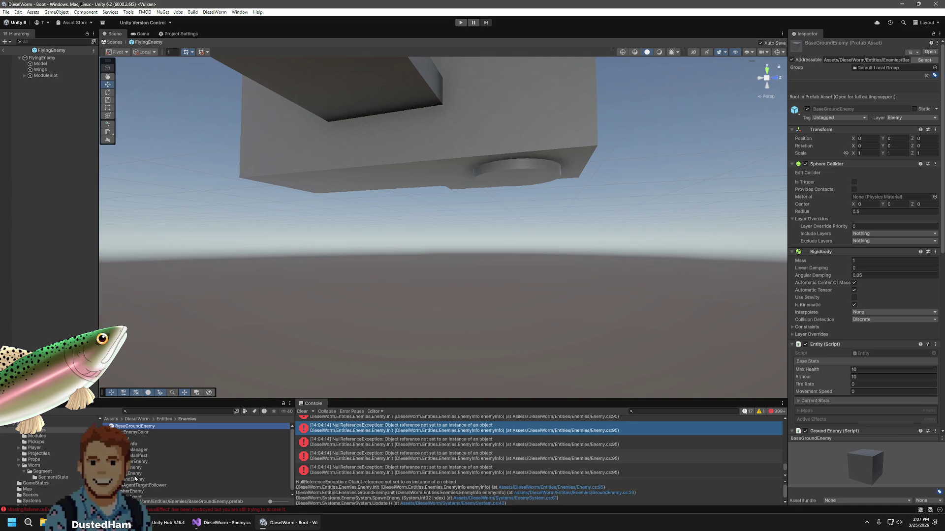
Rename the FlyingEnemy prefab asset to FlyingFlyingEnemy
click(135, 473)
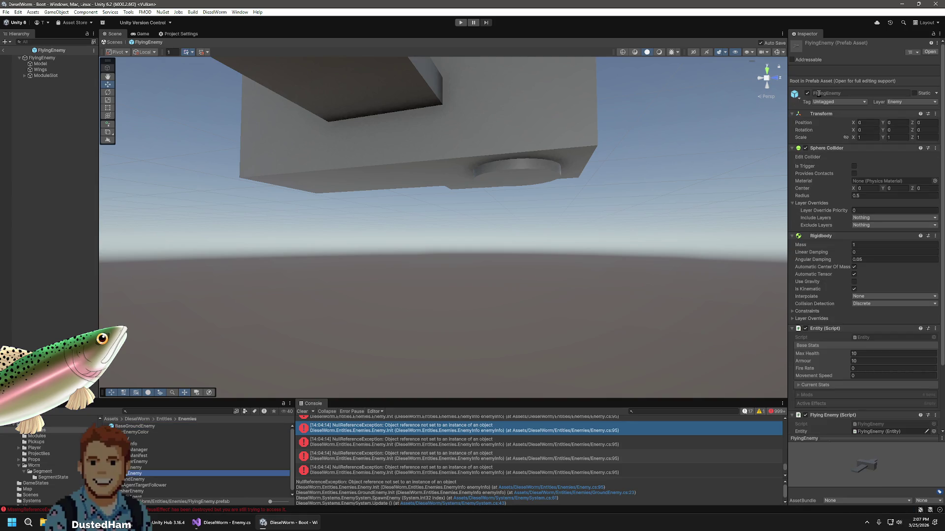
right_click(126, 475)
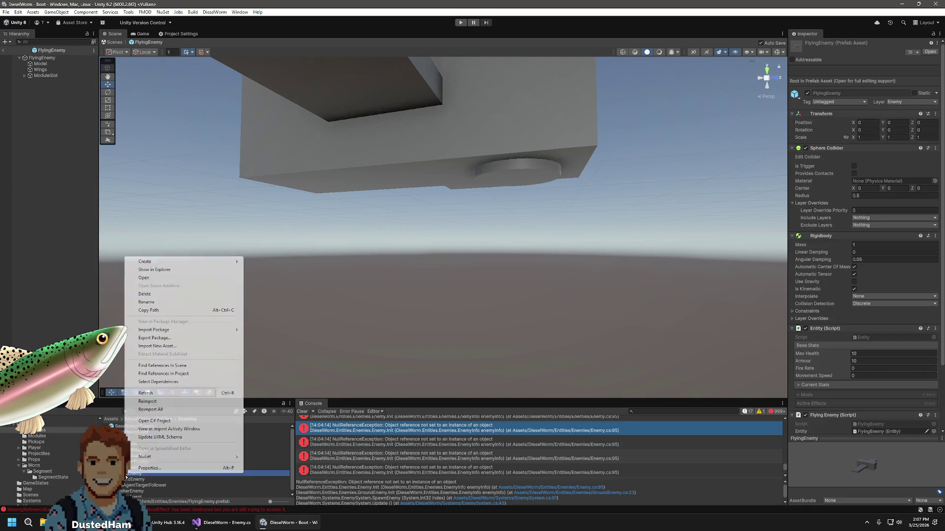
click(151, 310)
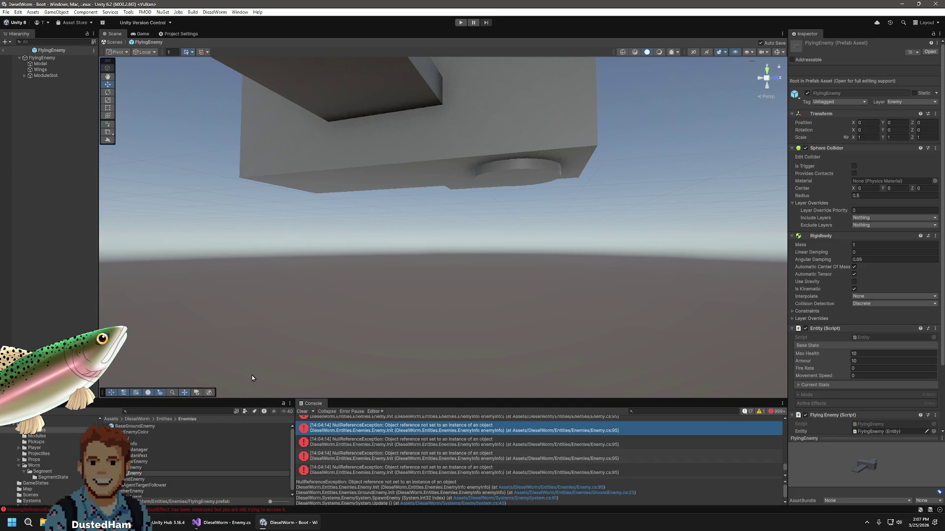
text(Flying)
key(Return)
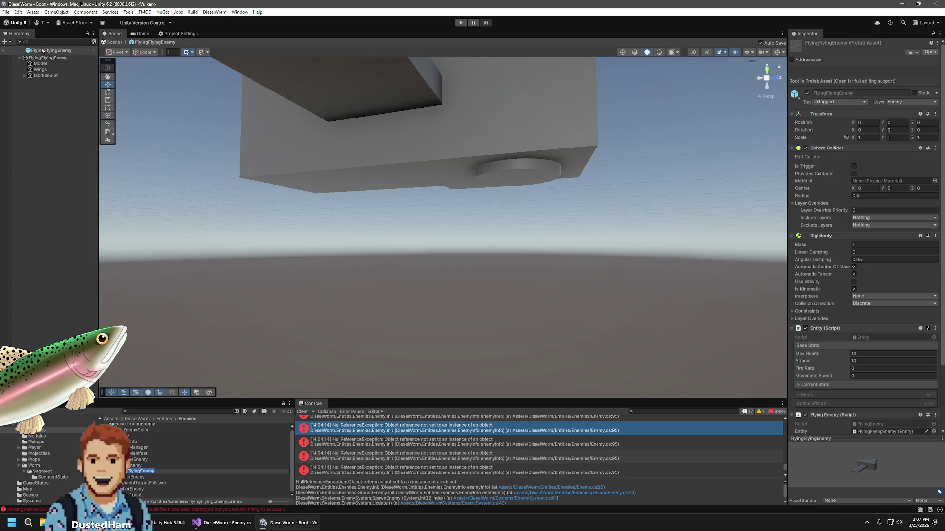
click(41, 69)
click(148, 472)
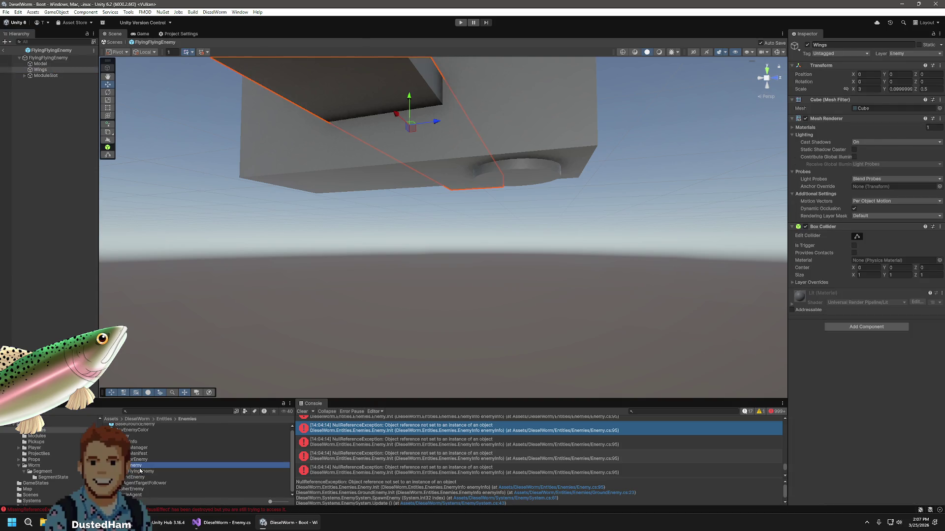
Create a prefab variant of FlyingFlyingEnemy named FlyingEnemy
right_click(141, 473)
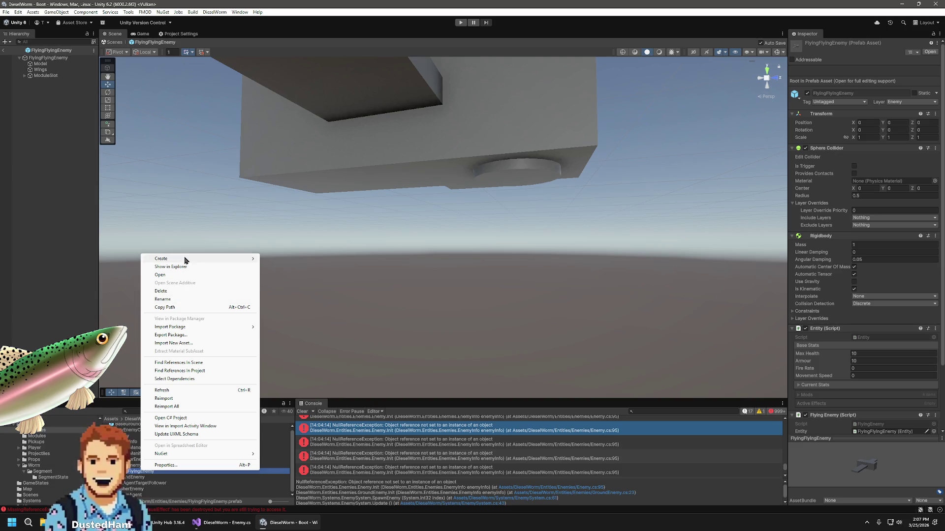
mouse_move(205, 260)
click(285, 269)
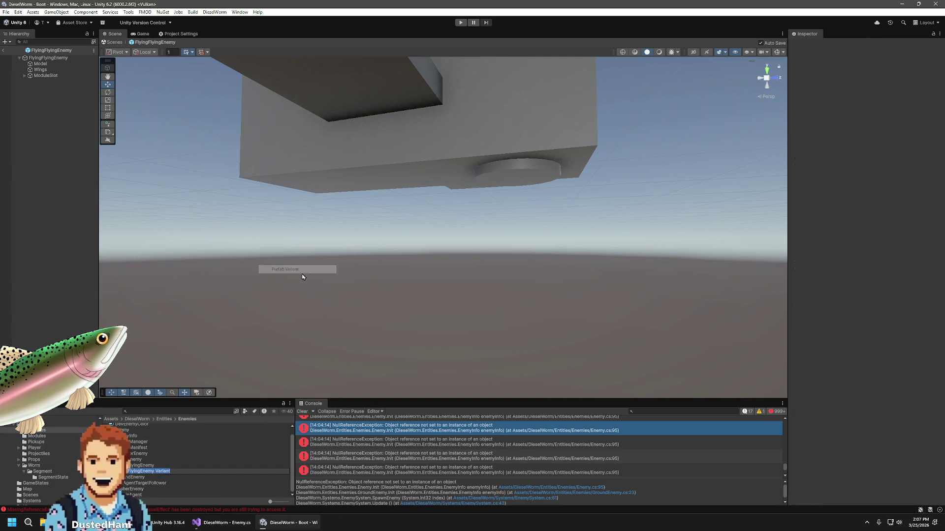
key(BackSpace)
key(BackSpace)
key(BackSpace)
key(BackSpace)
key(BackSpace)
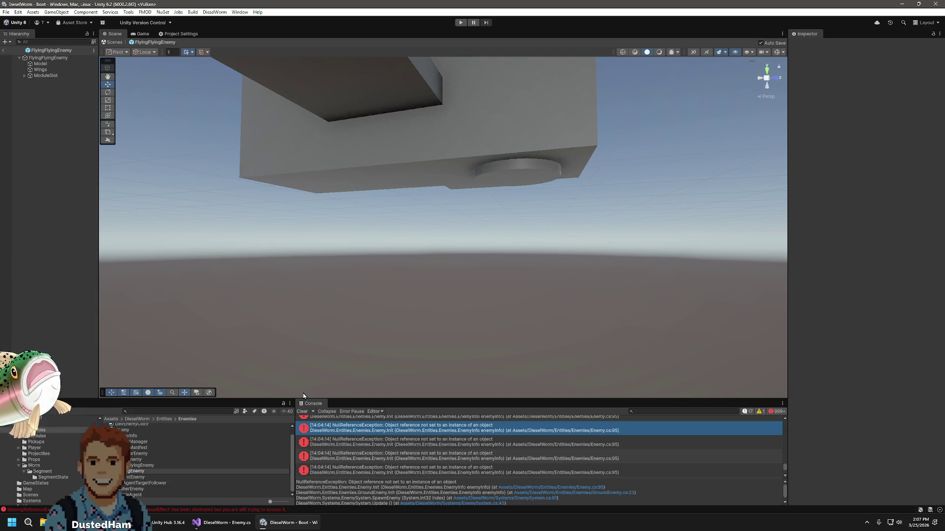
key(Return)
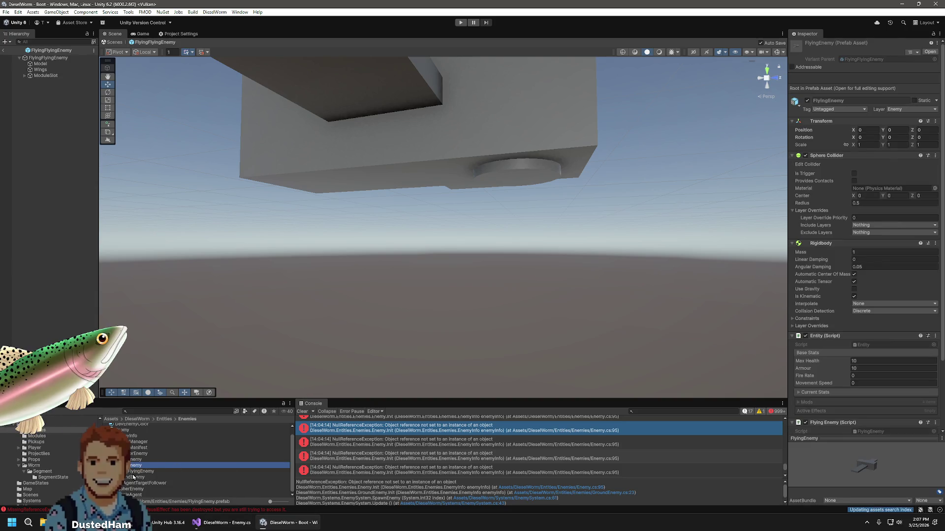
Rename the original flying enemy prefab to BaseFlyingEnemy
click(139, 473)
right_click(139, 474)
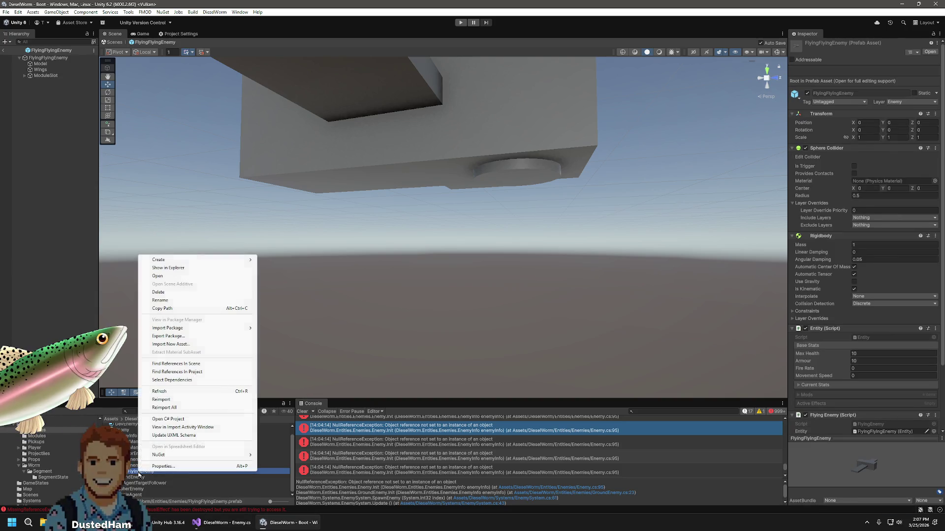
click(158, 300)
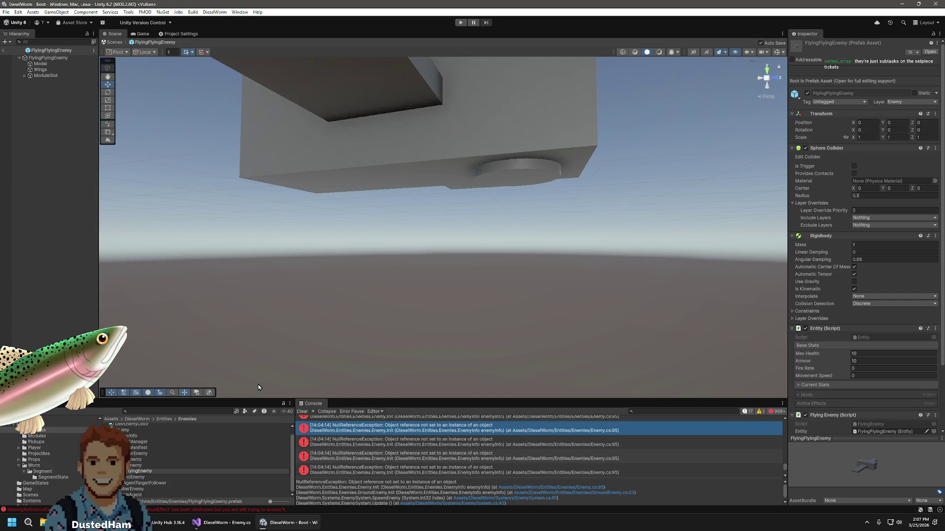
key(Return)
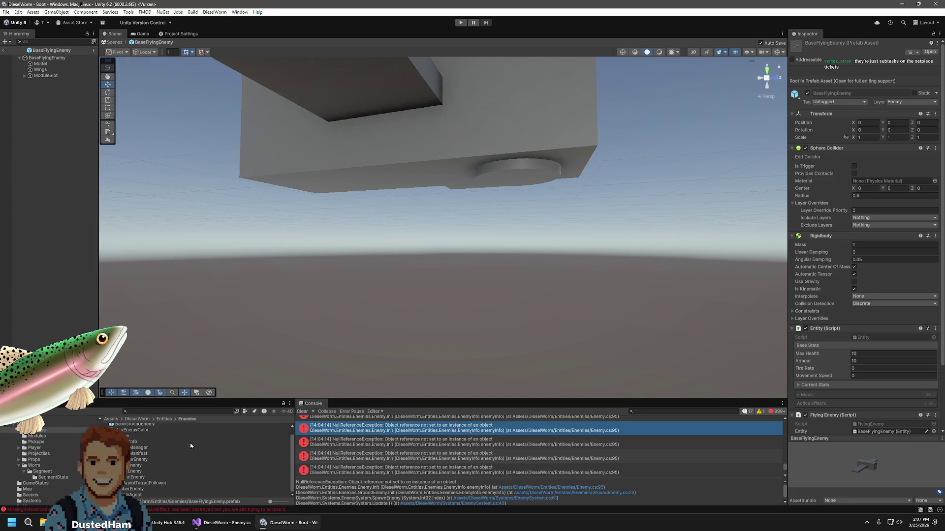
Inspect the FlyingEnemy variant's ModuleSlot child in Prefab Mode without changing it
click(132, 472)
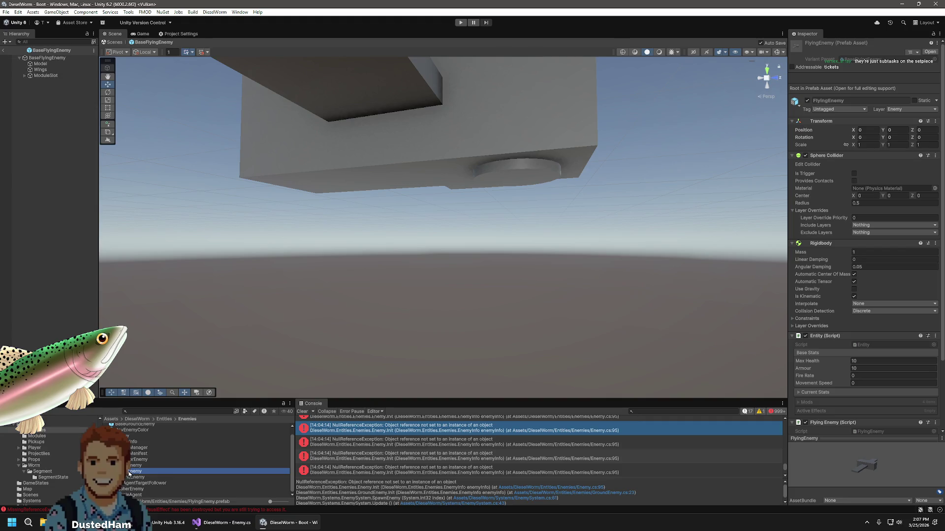
double_click(134, 472)
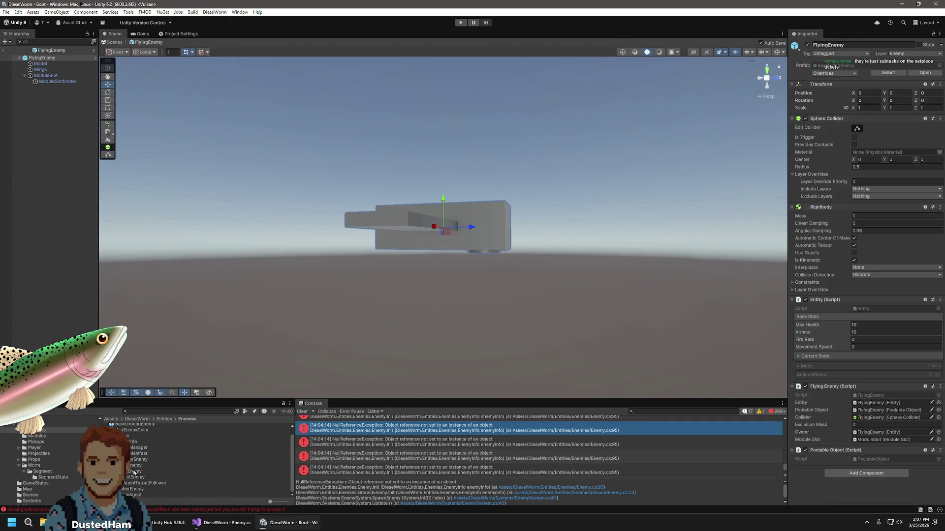
click(53, 75)
right_click(52, 75)
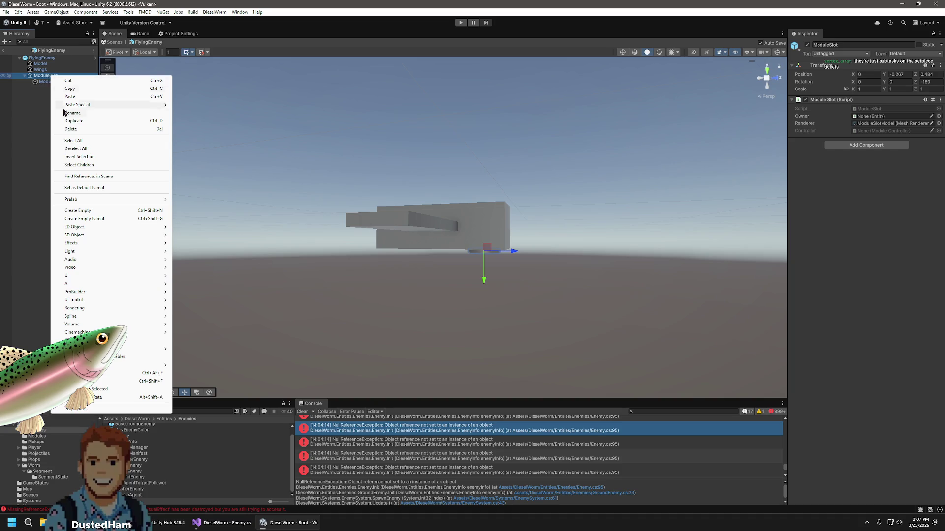
click(28, 227)
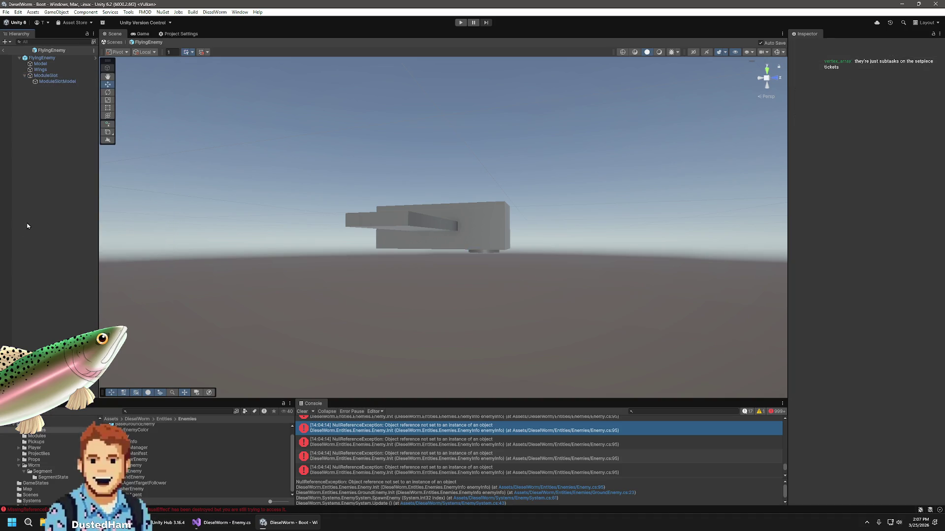
click(5, 51)
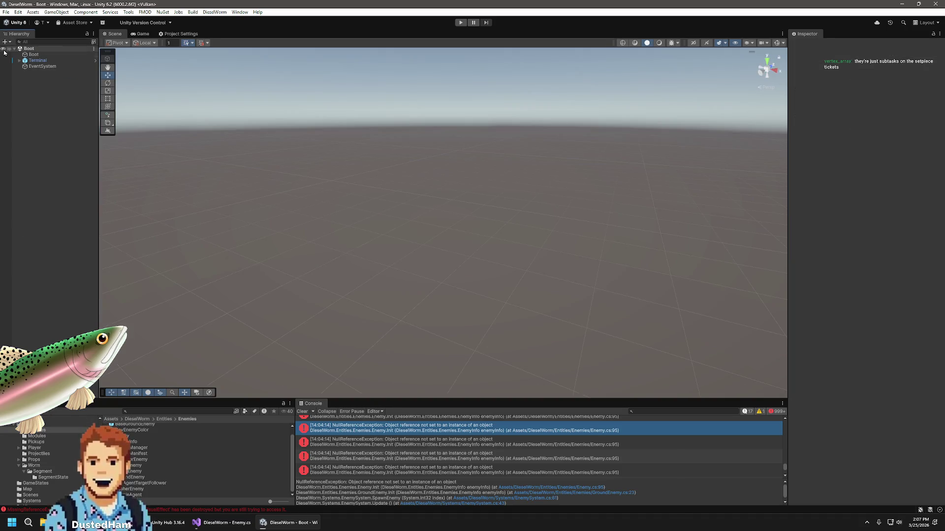
Cancel a prefab-asset deletion, keeping the FlyingEnemy prefab intact
click(127, 472)
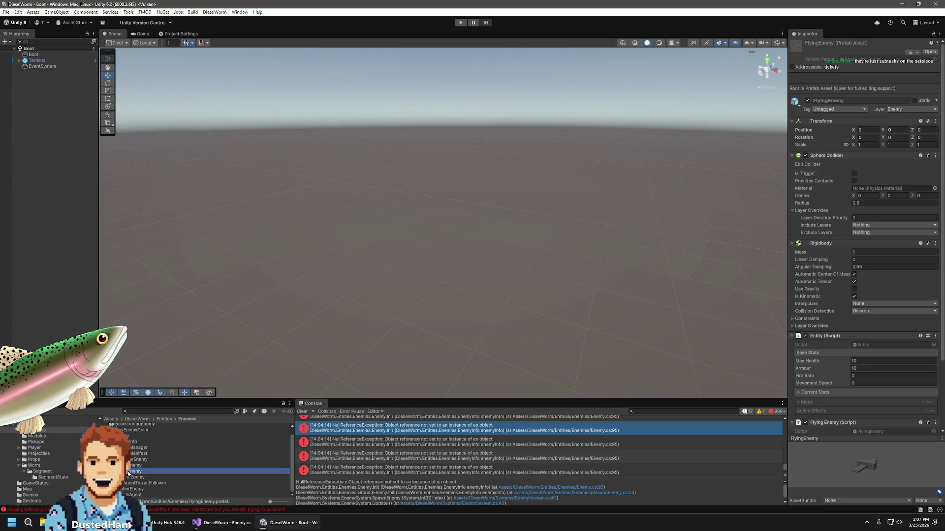
click(131, 471)
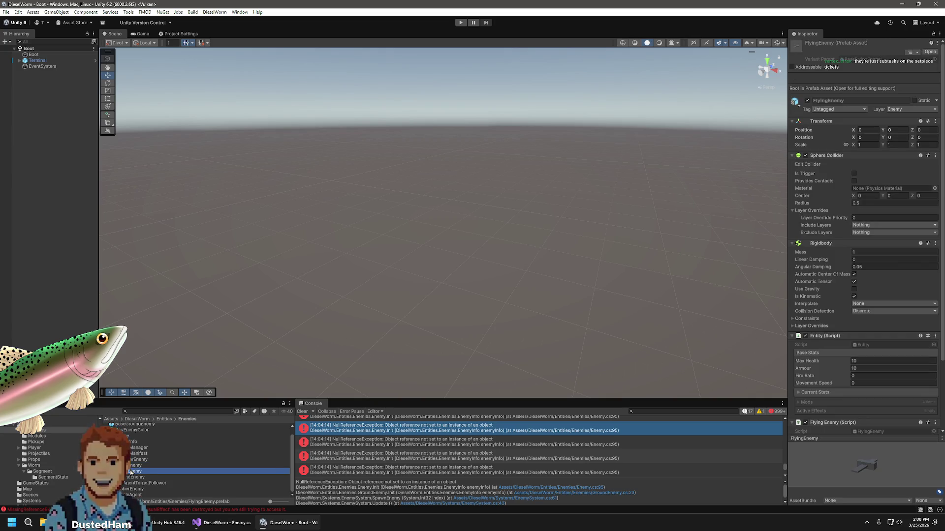
key(Delete)
click(527, 274)
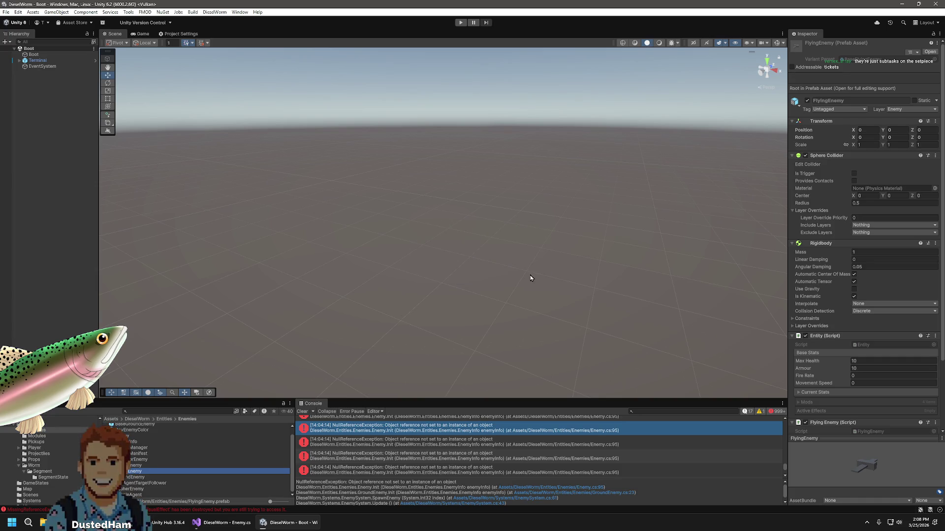
Delete ModuleSlot from BaseFlyingEnemy, leaving only Model and Wings, and return to Boot
click(146, 428)
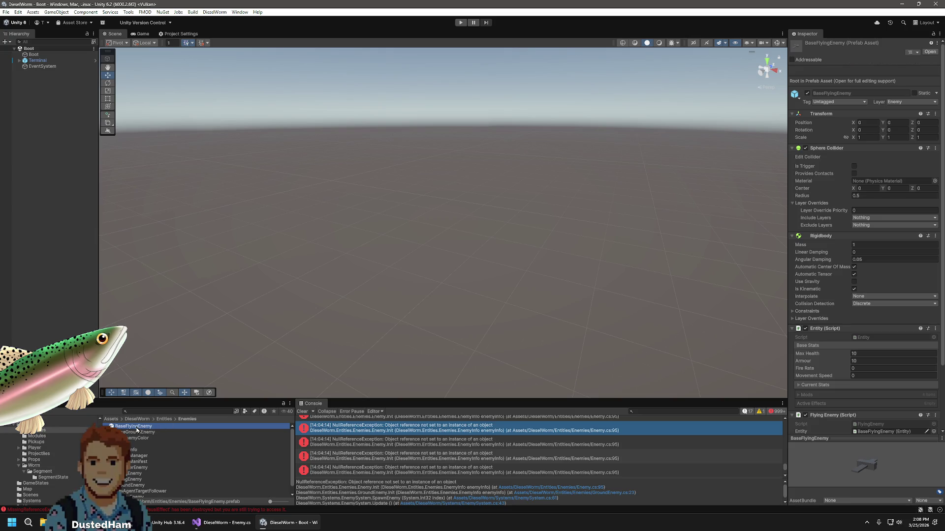
double_click(137, 428)
click(51, 76)
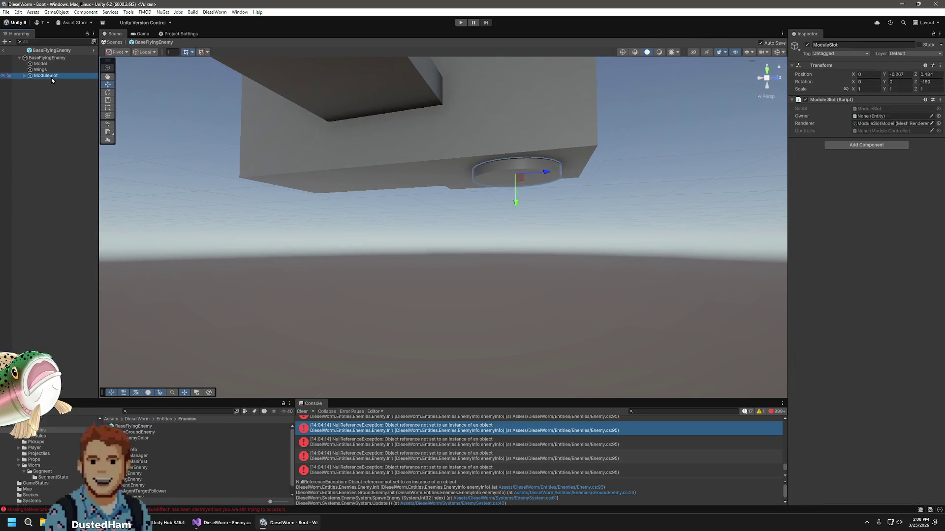
key(Delete)
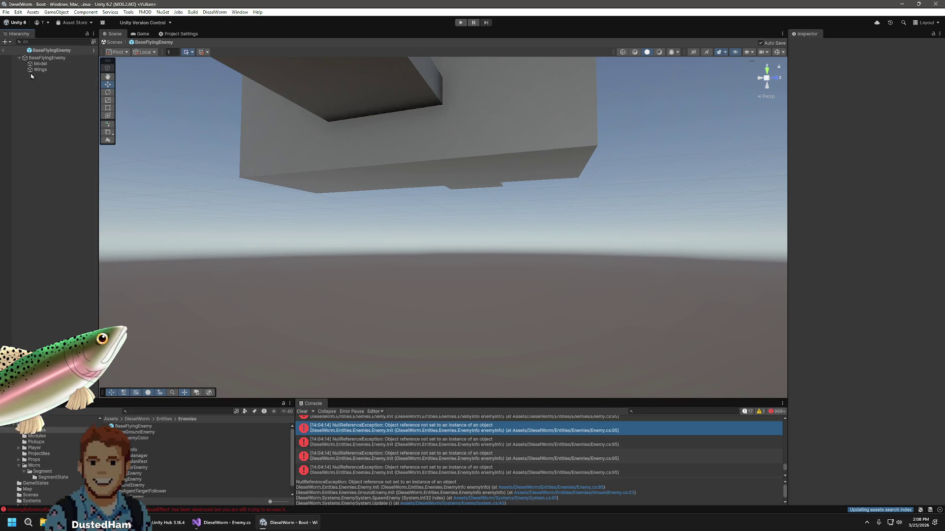
click(3, 51)
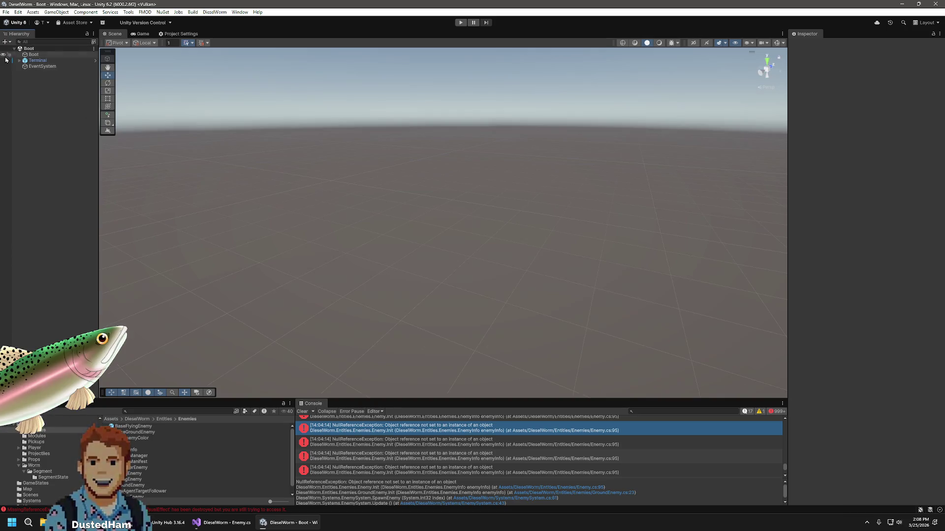
Add a ModuleSlot instance under the FlyingEnemy variant in Prefab Mode
double_click(128, 480)
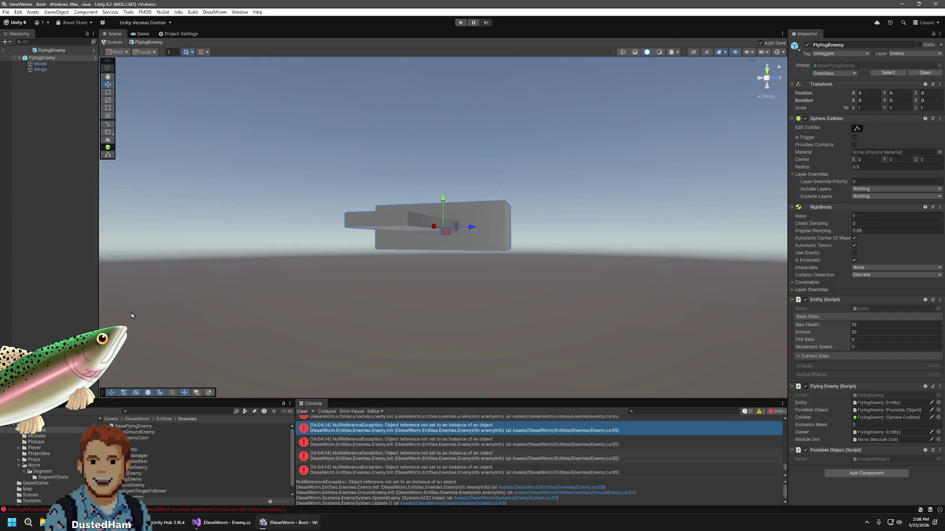
scroll(167, 465, down, 1)
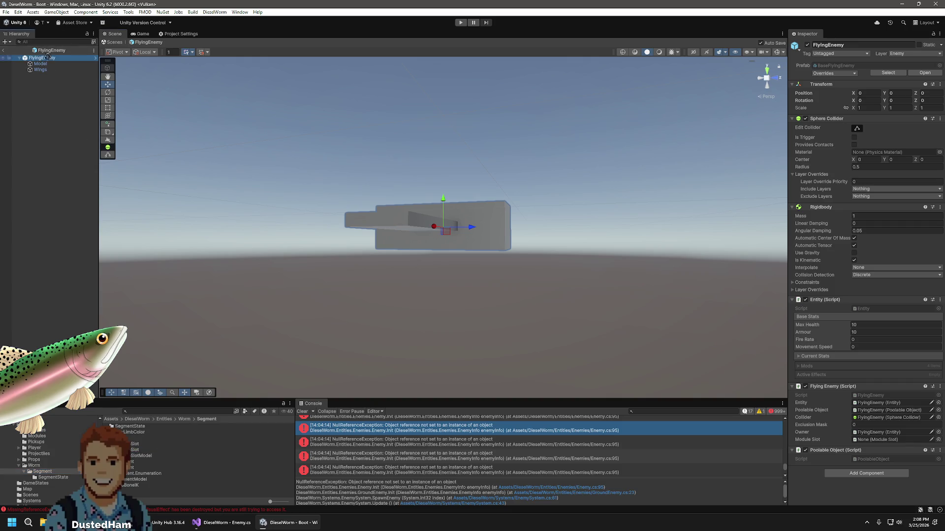
drag(50, 61, 51, 61)
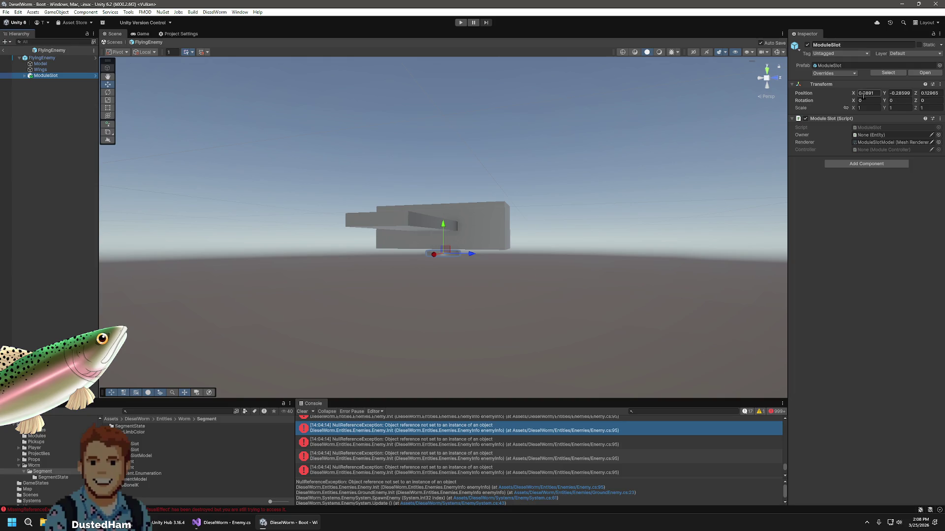
text(0)
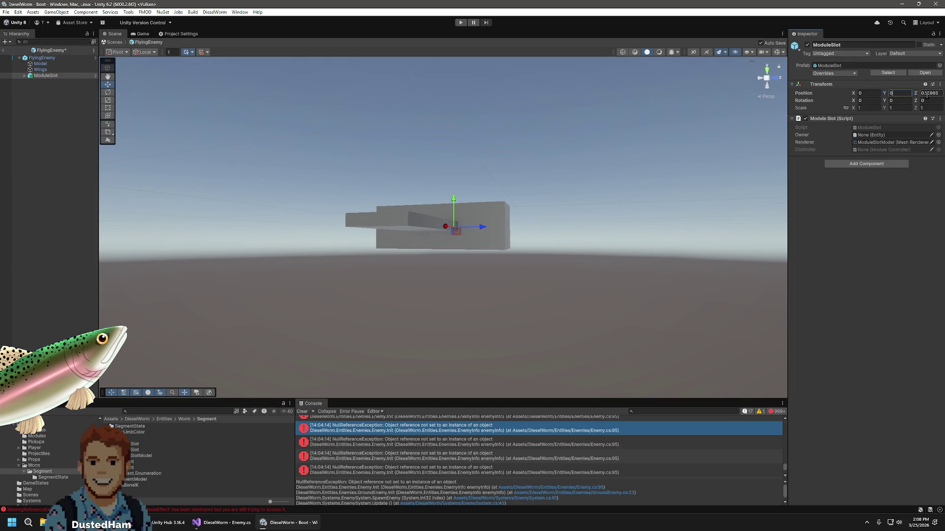
Rotate ModuleSlot to Z -180 and raise it to Y -0.271 beneath the body
mouse_move(532, 276)
mouse_down()
mouse_move(563, 310)
mouse_move(605, 219)
mouse_up()
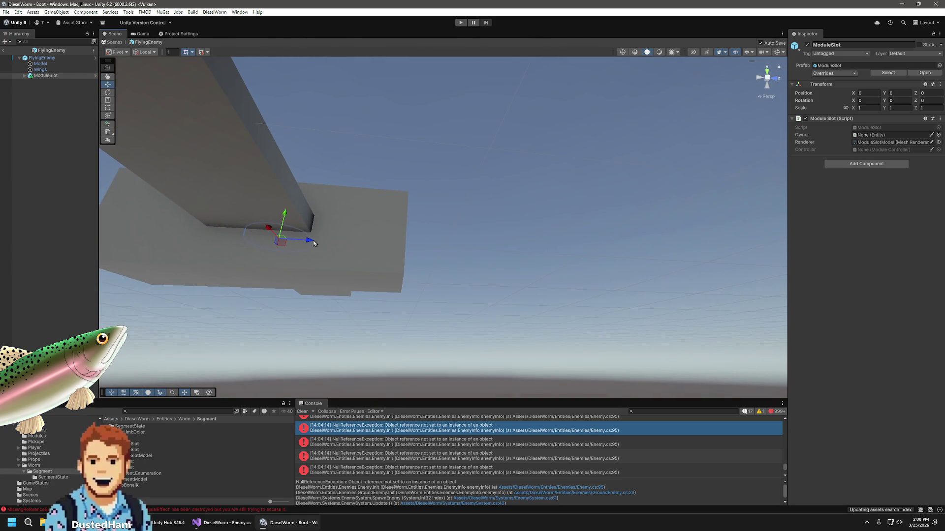
drag(397, 244, 393, 244)
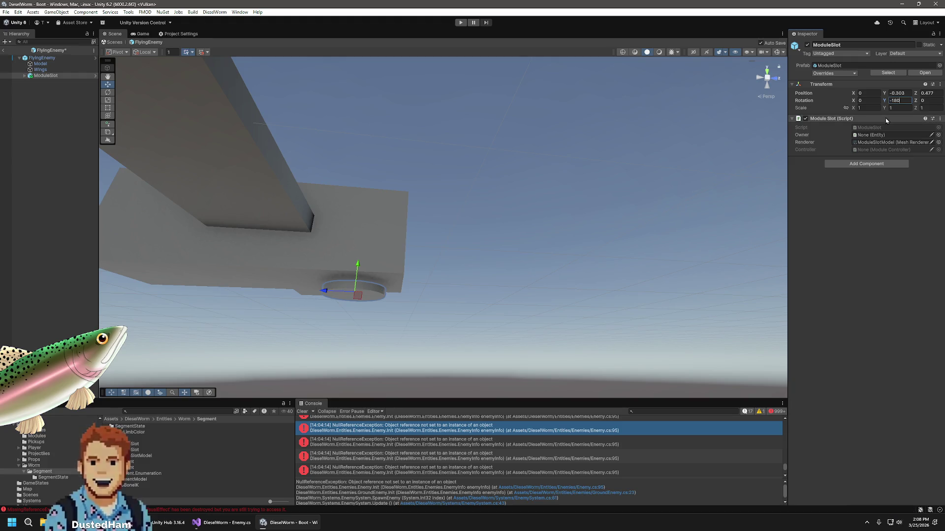
key(BackSpace)
key(BackSpace)
key(BackSpace)
text(0)
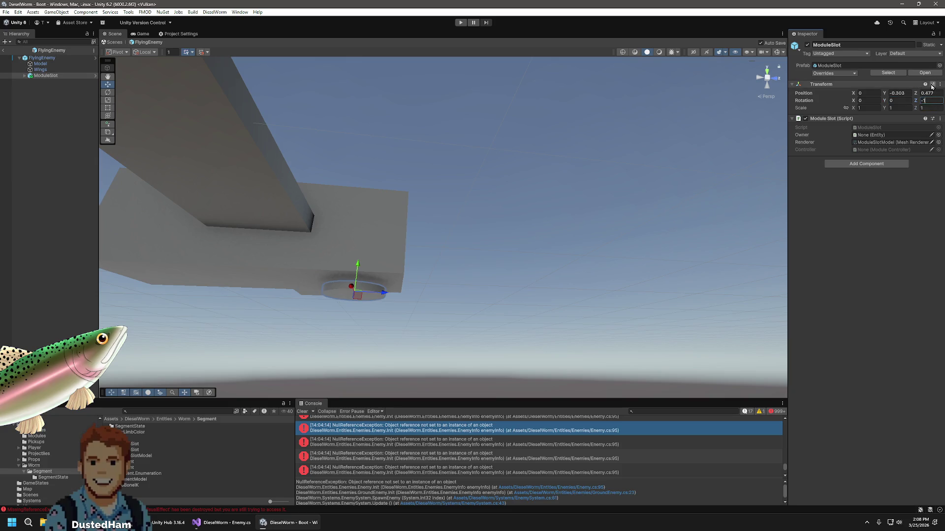
text(80)
mouse_move(653, 157)
mouse_down()
mouse_move(540, 274)
mouse_move(635, 289)
mouse_move(671, 244)
mouse_up()
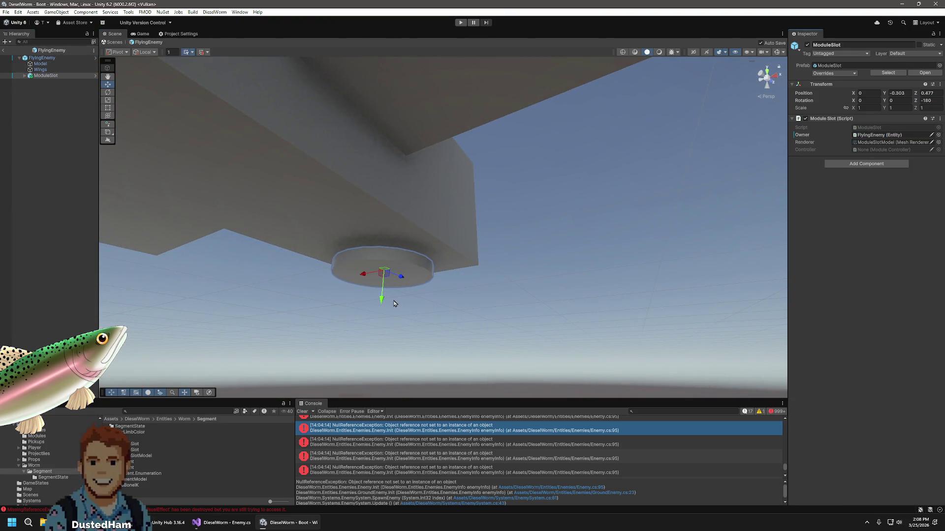
drag(386, 295, 387, 291)
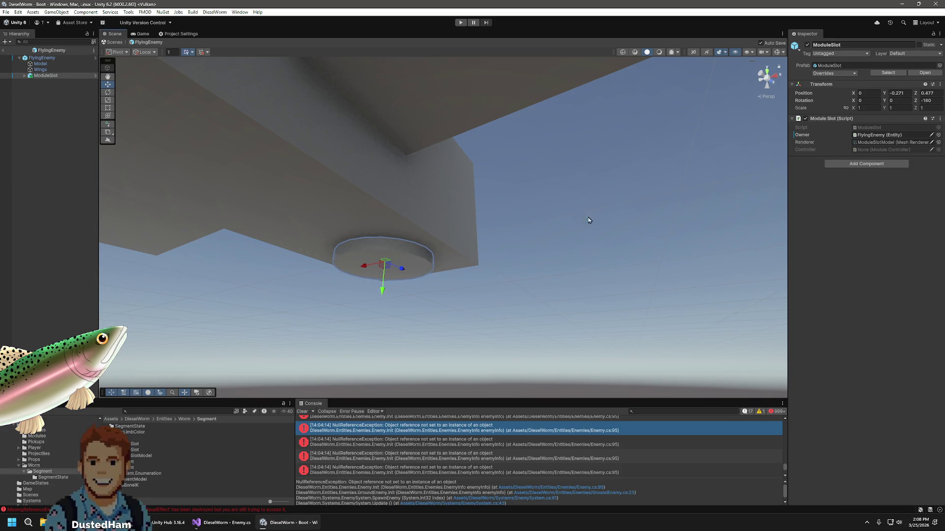
click(4, 51)
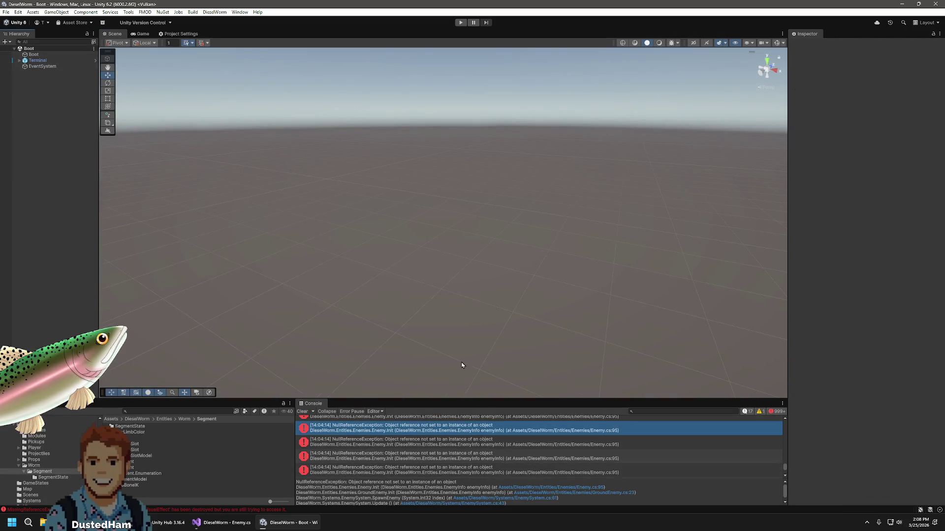
Clear the Console and assign the ModuleSlot child to FlyingEnemy's Module Slot field
click(303, 411)
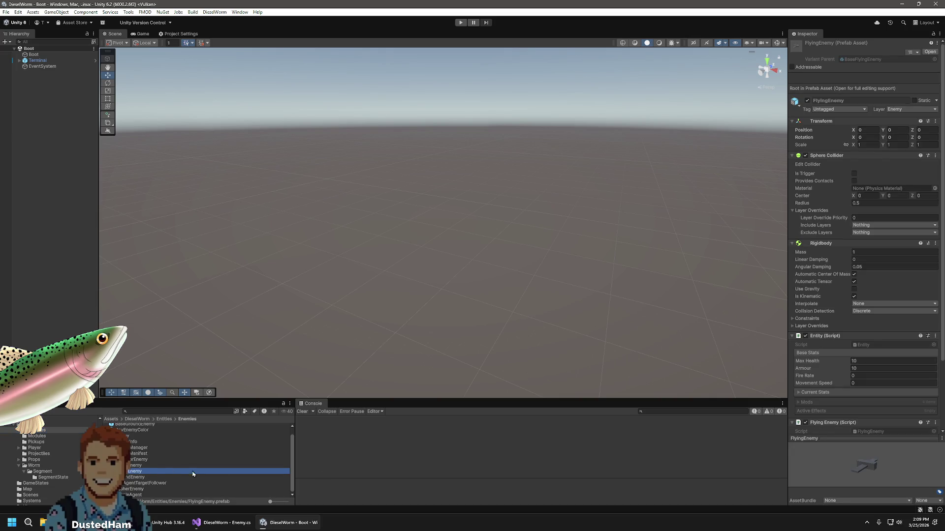
scroll(837, 391, down, 3)
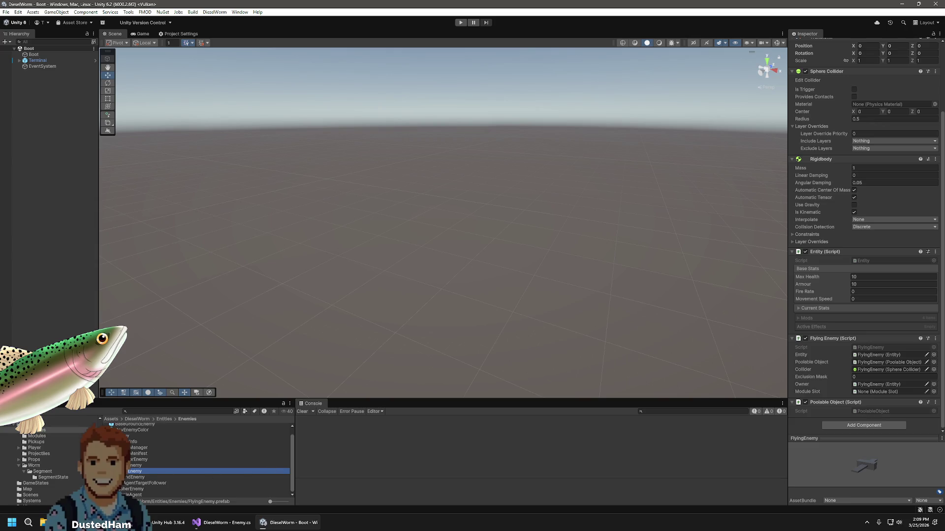
click(147, 465)
double_click(148, 465)
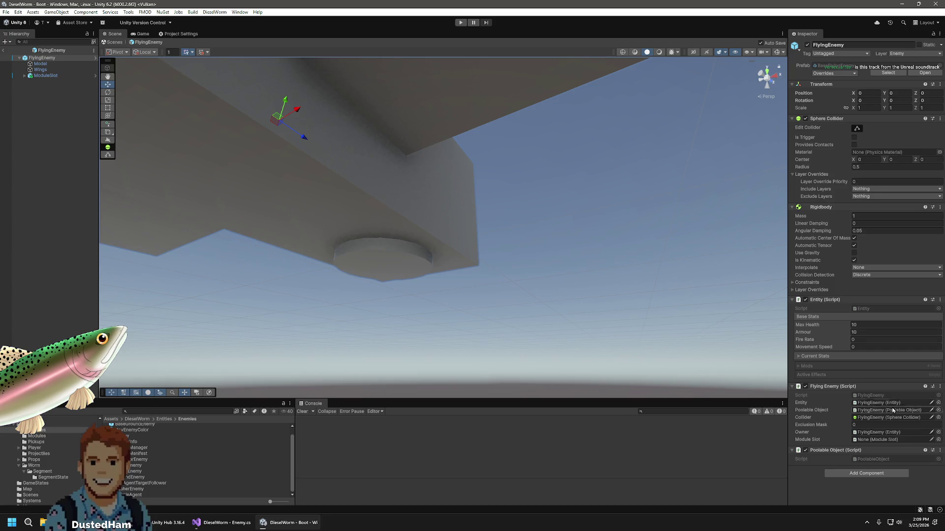
drag(868, 446, 870, 437)
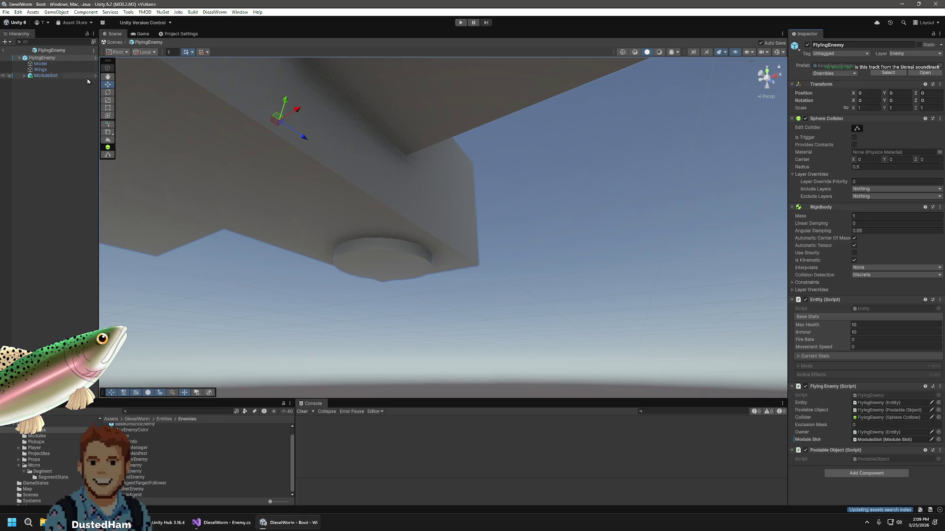
click(5, 51)
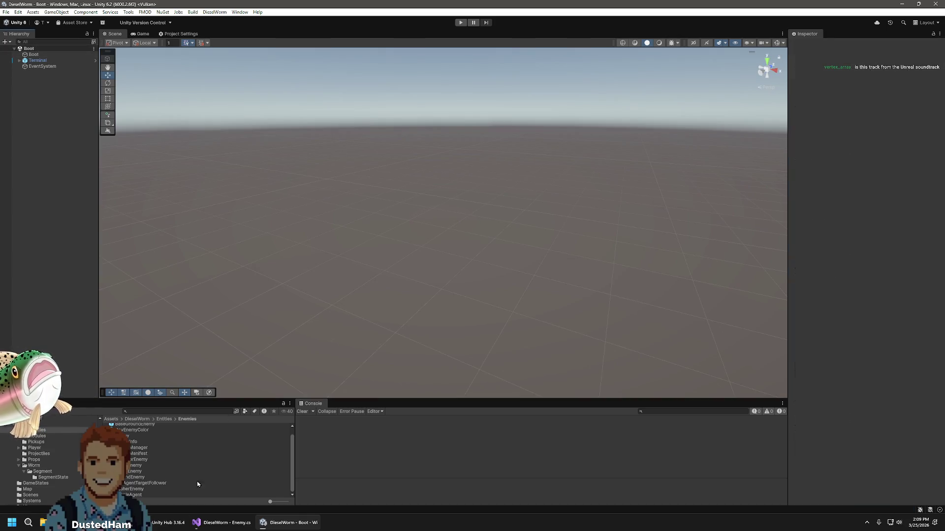
Play a new game to Level 4, picking an upgrade card each level-up, then stop
click(462, 22)
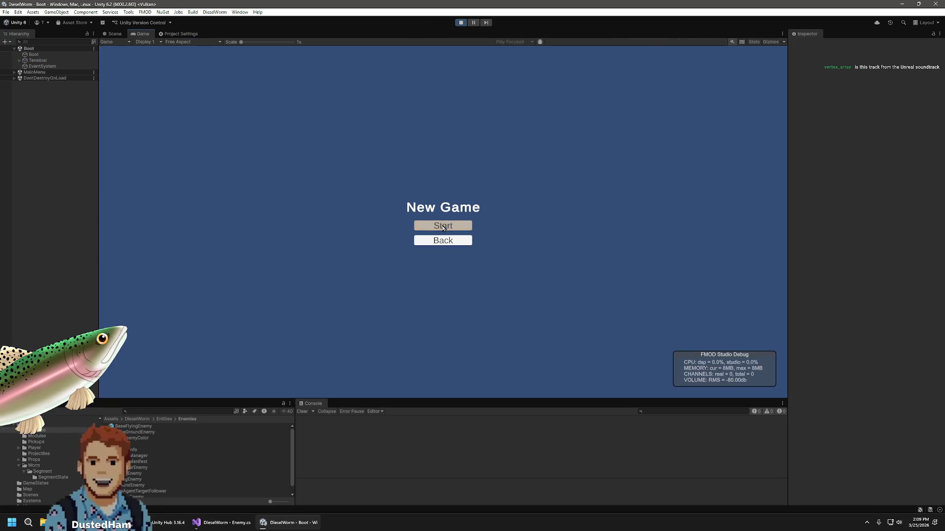
click(443, 227)
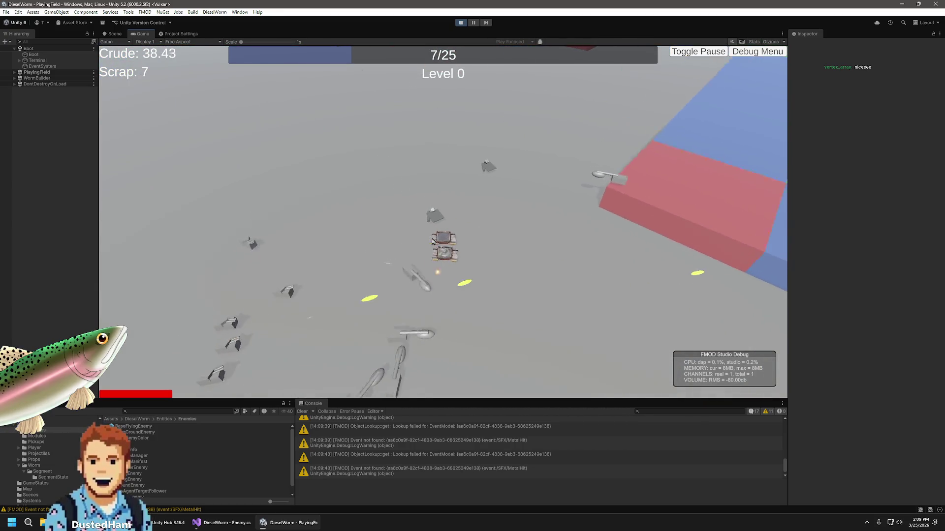
click(432, 241)
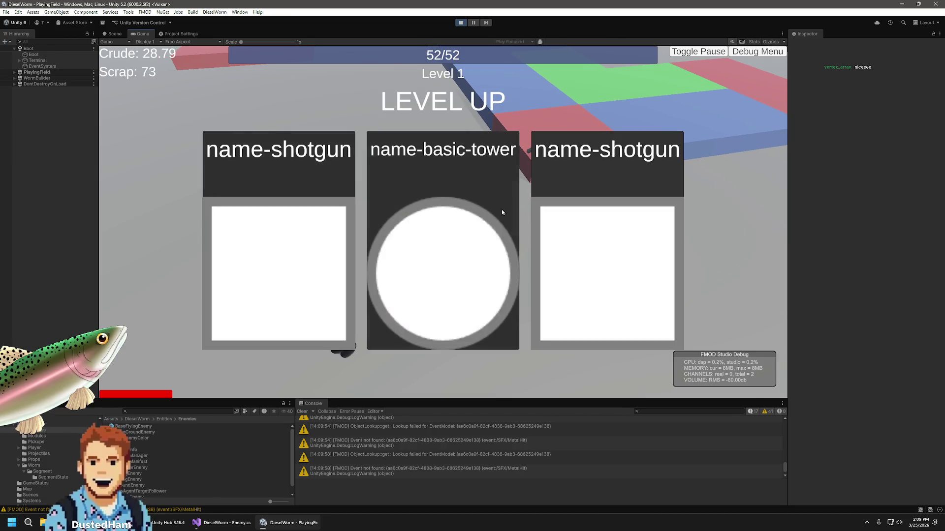
click(502, 210)
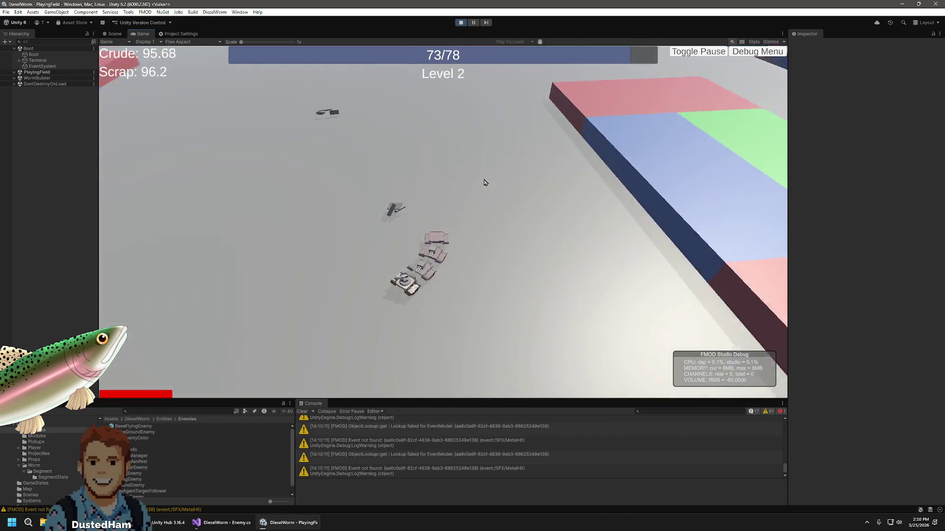
click(448, 207)
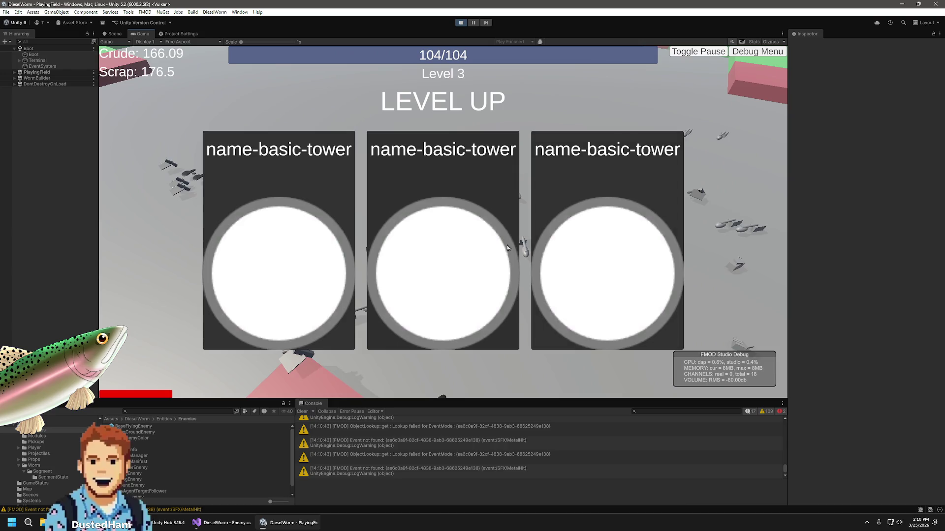
click(419, 268)
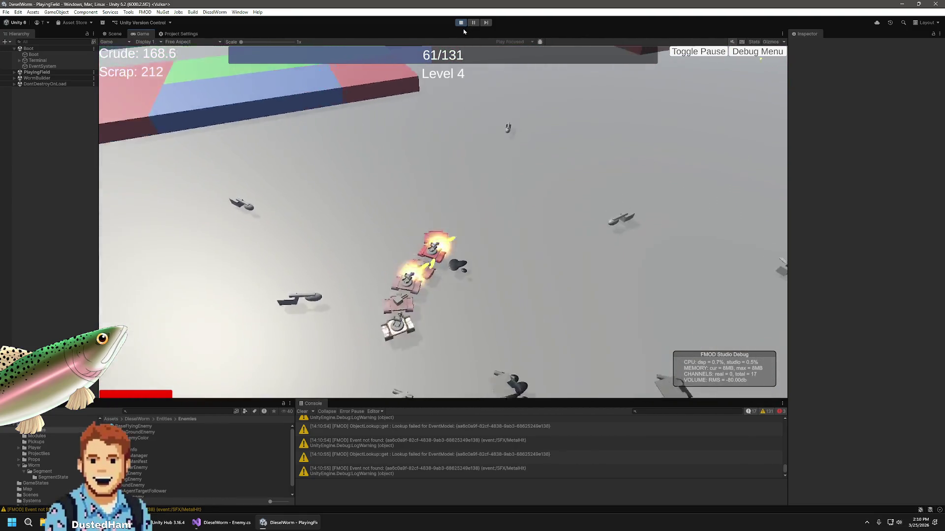
key(ctrl+p)
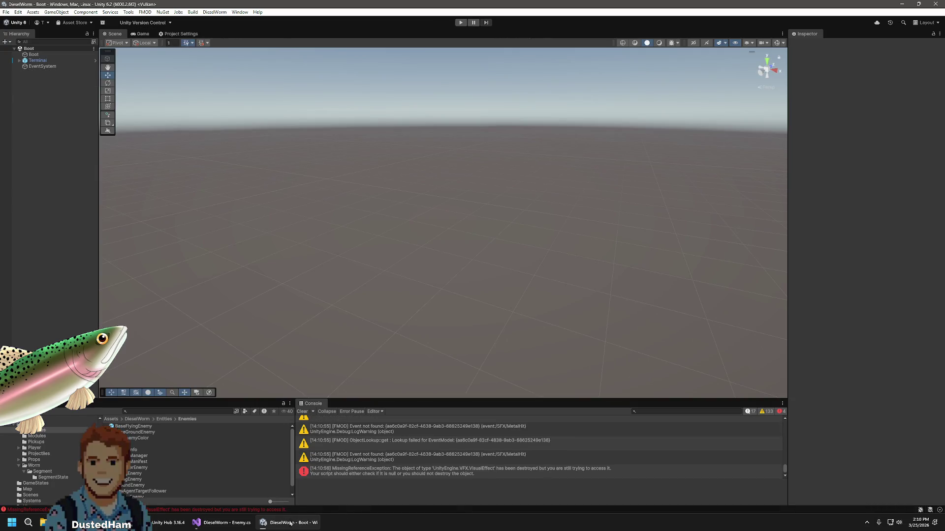
Scroll through Enemy.cs in Visual Studio, then bring up GitHub Desktop
click(226, 524)
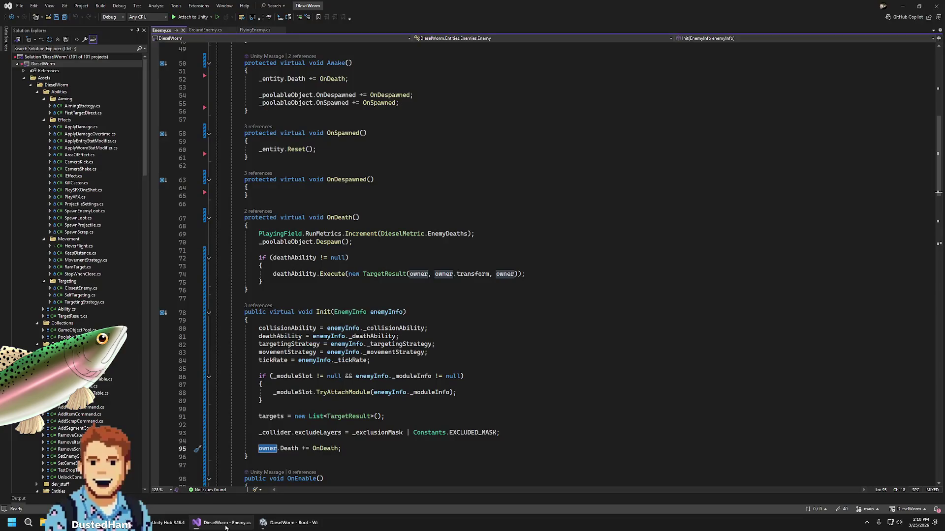
scroll(472, 369, down, 3)
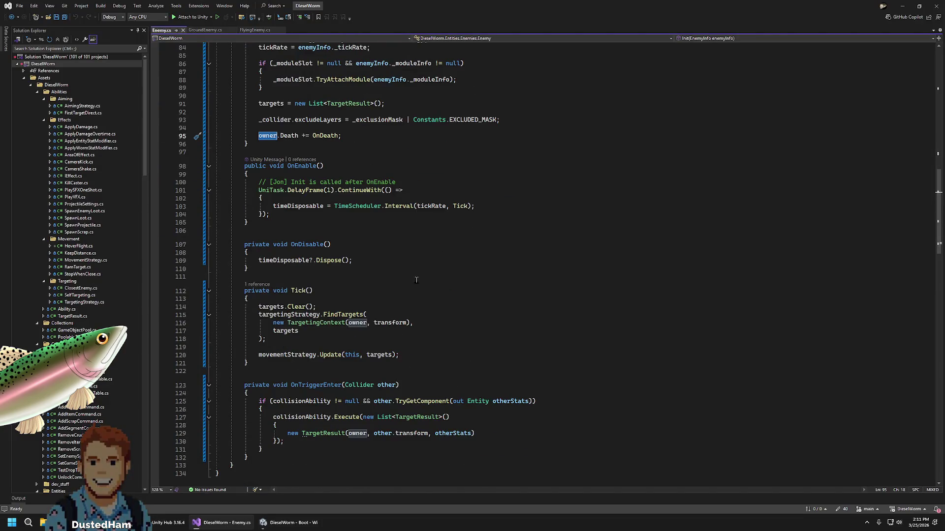
scroll(321, 264, up, 6)
scroll(315, 259, up, 20)
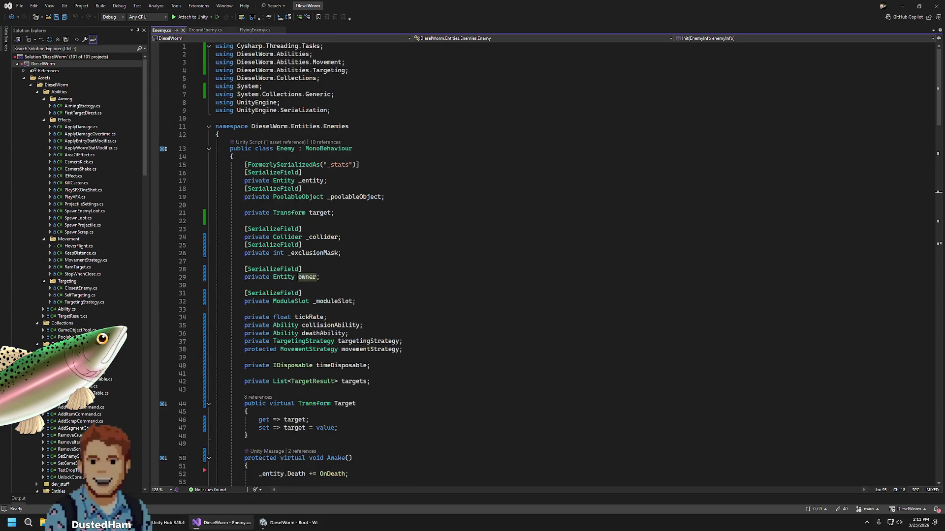
click(291, 522)
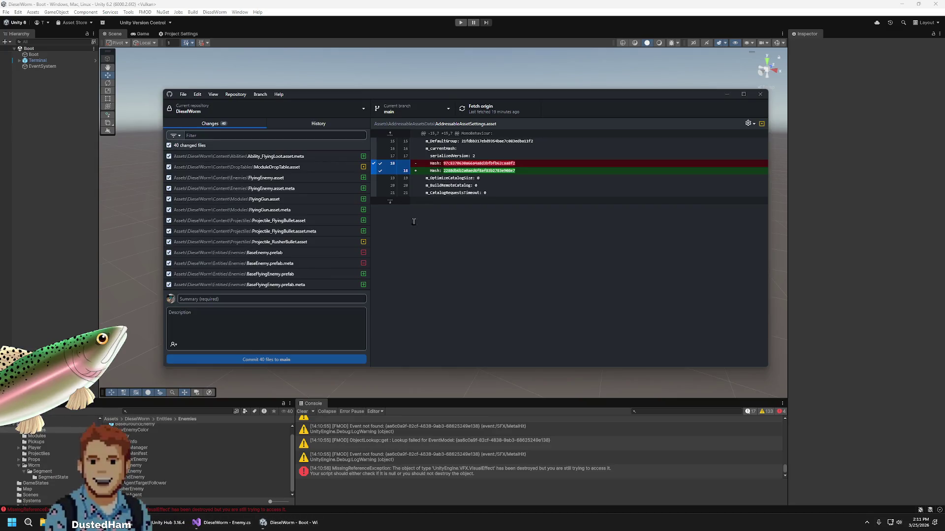
Start a new branch from main with the name feature/phil/
click(416, 109)
click(485, 137)
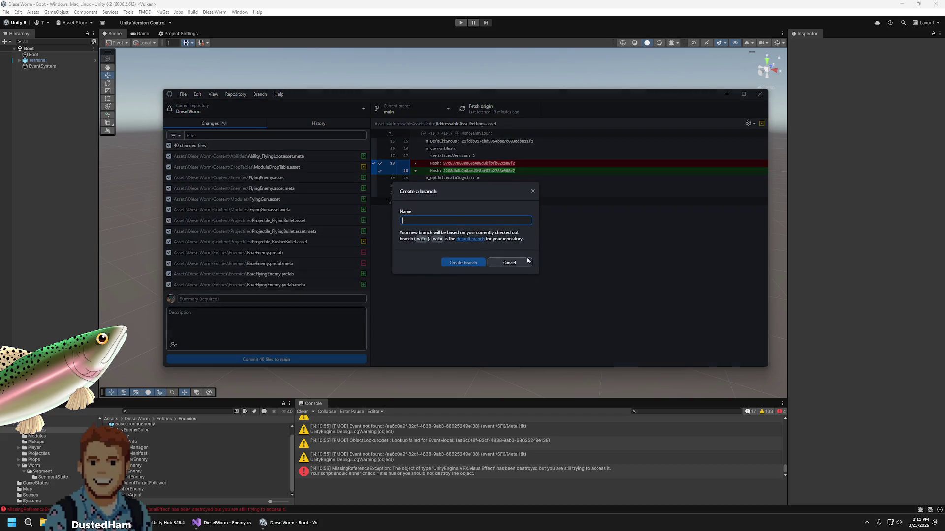
text(feature/p)
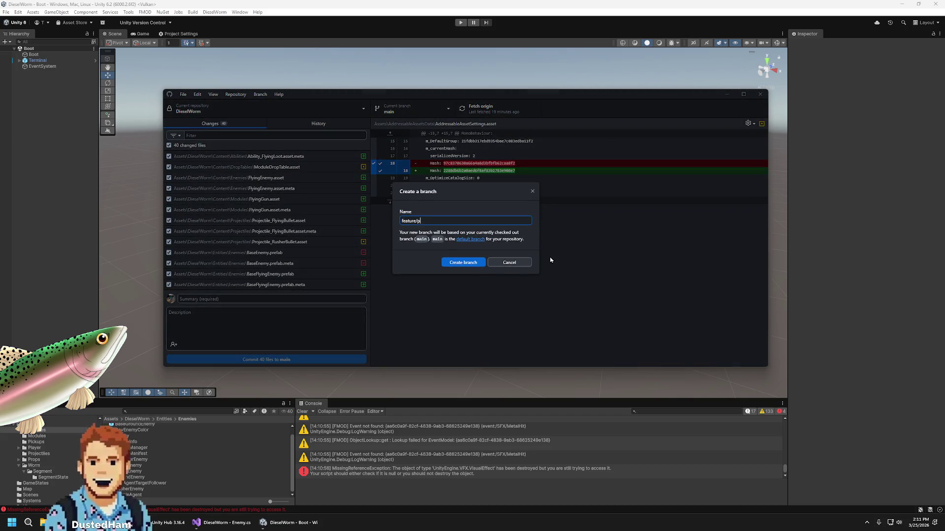
text(hil/)
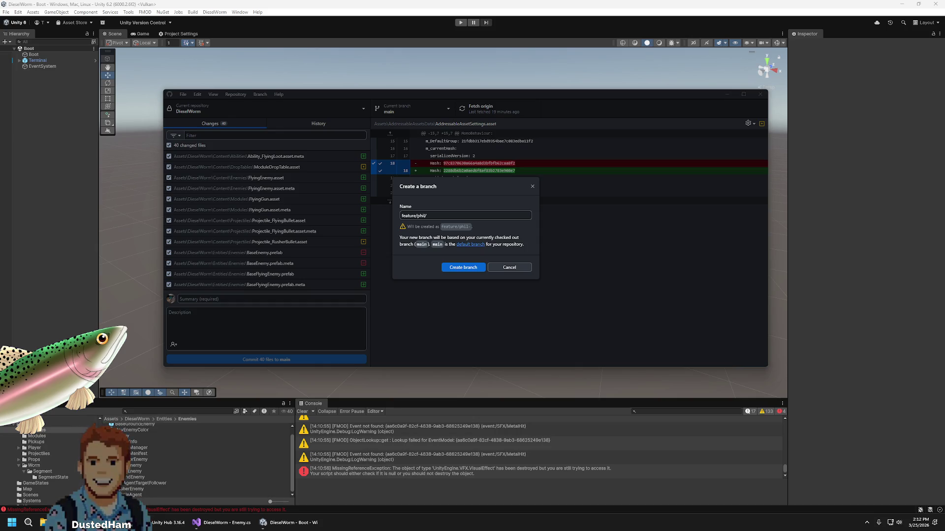
key(alt+Tab)
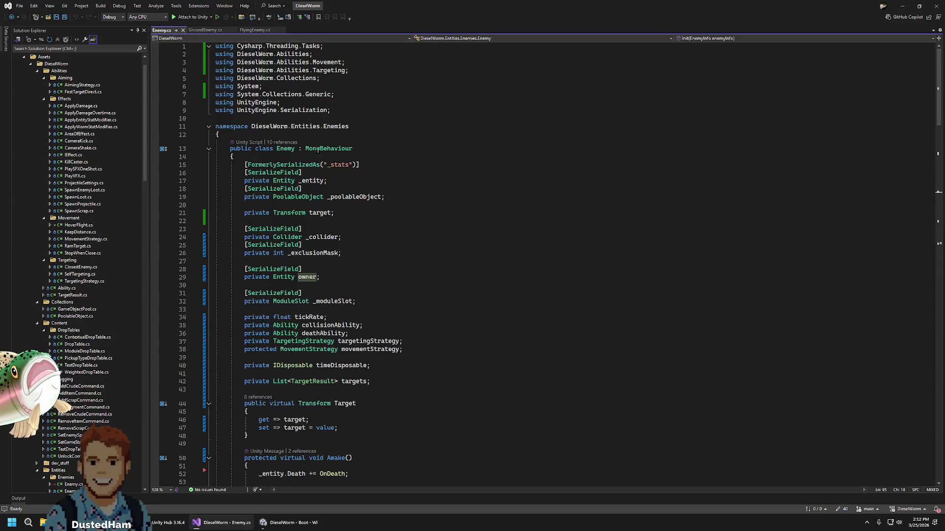
Compare EnemyInfo.cs with Enemy.cs in Visual Studio, then return to the branch dialog
scroll(52, 128, down, 1)
scroll(52, 150, down, 4)
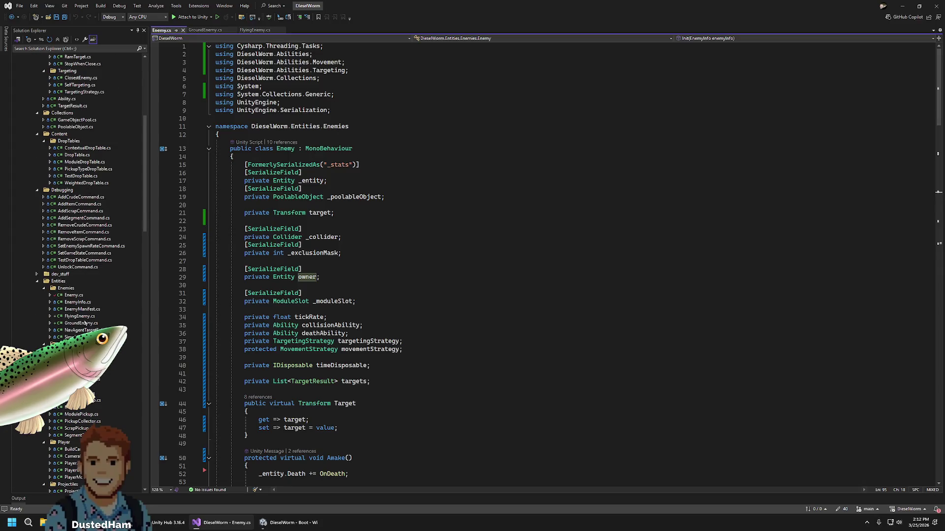
click(78, 296)
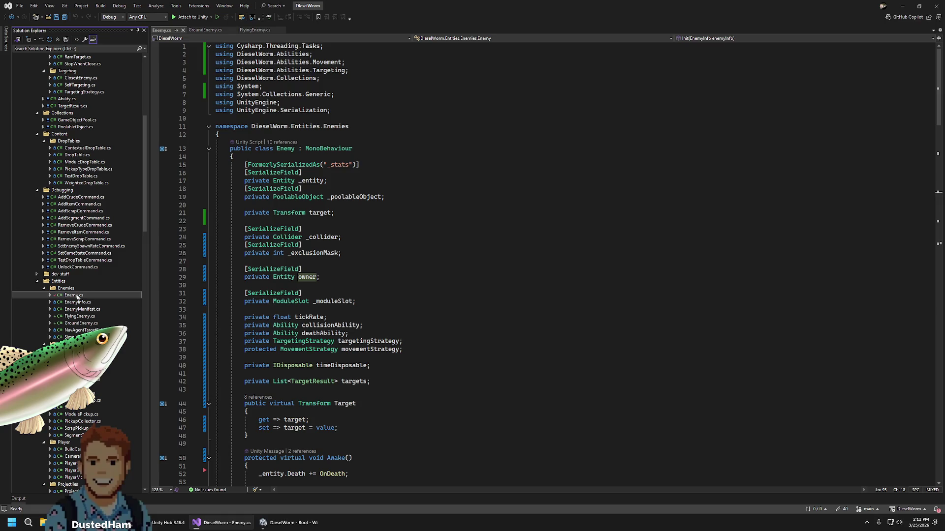
click(77, 302)
click(71, 296)
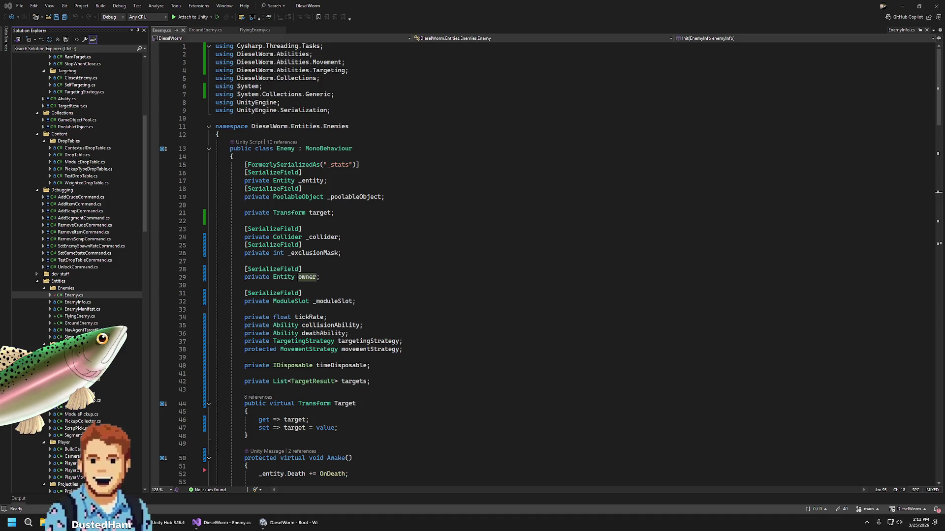
click(350, 172)
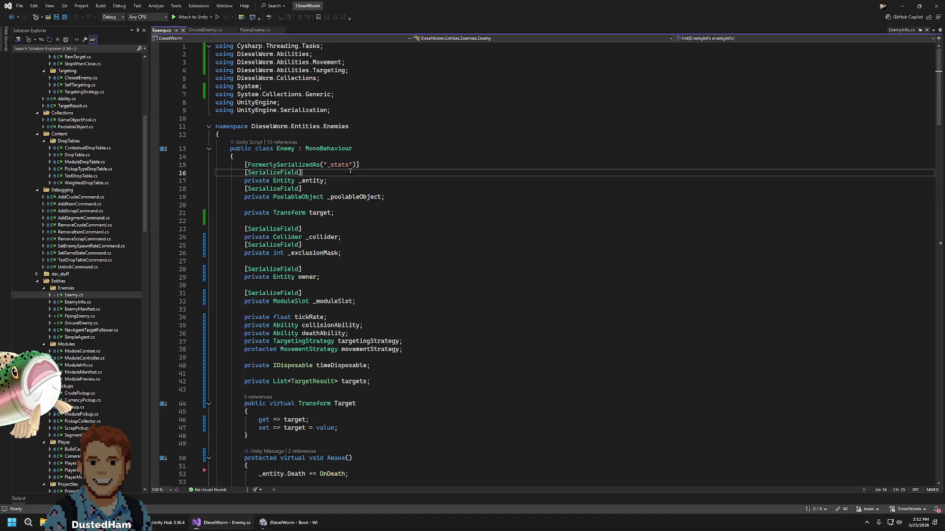
key(alt+Tab)
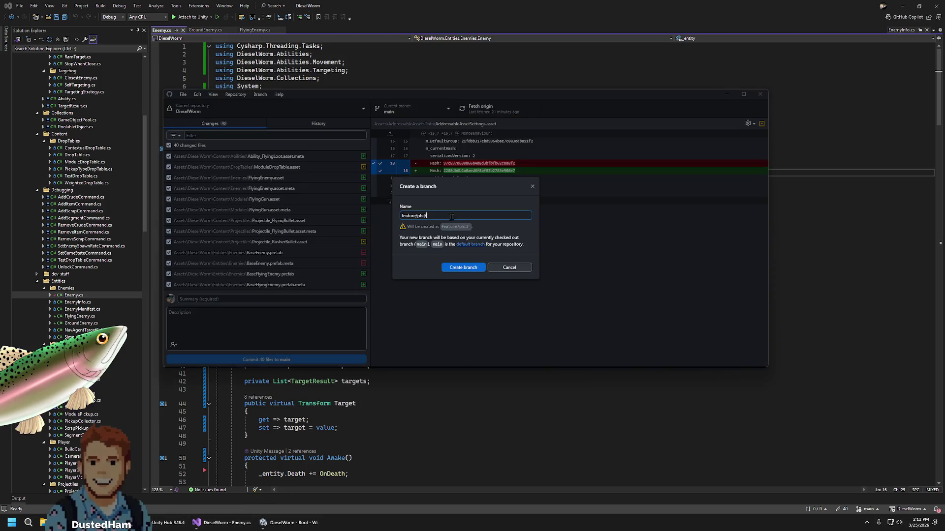
Create feature/phil/143-enemy-rework and switch to it, bringing the uncommitted changes
text(14)
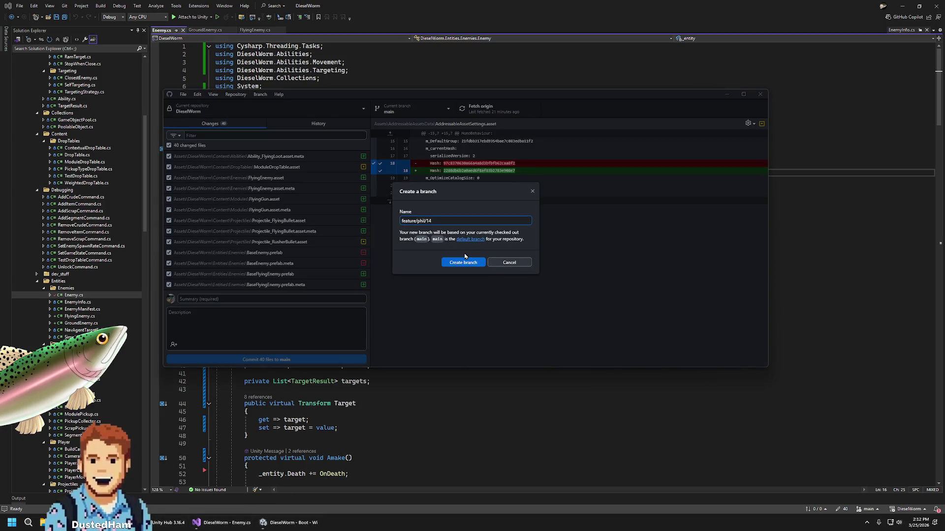
text(3-)
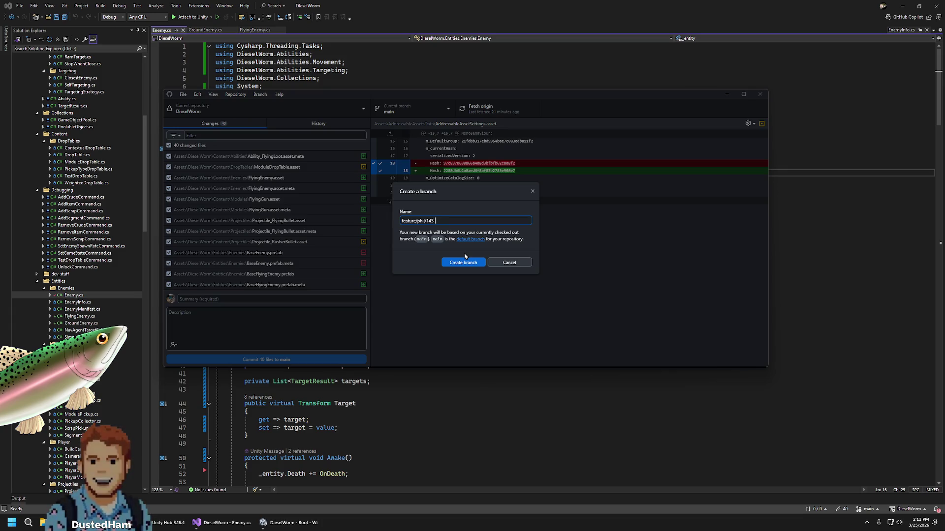
text(enemy-rework)
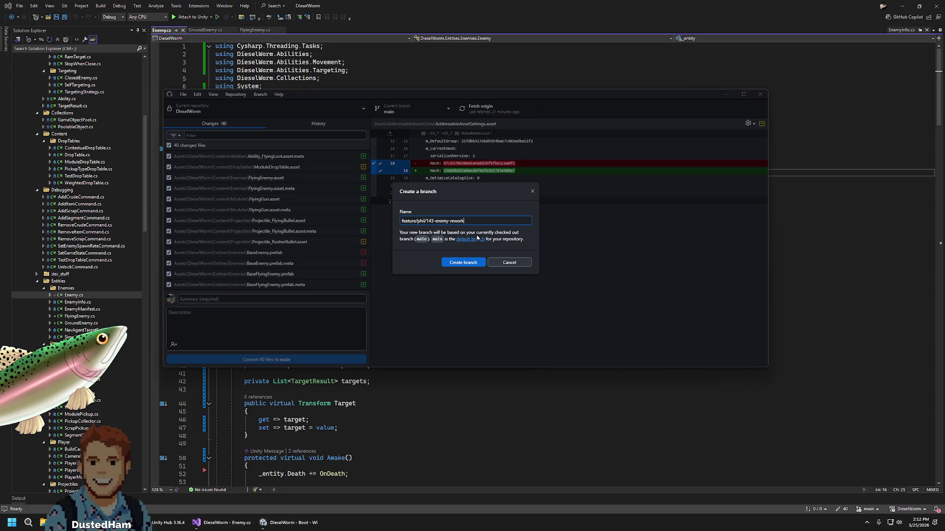
click(472, 264)
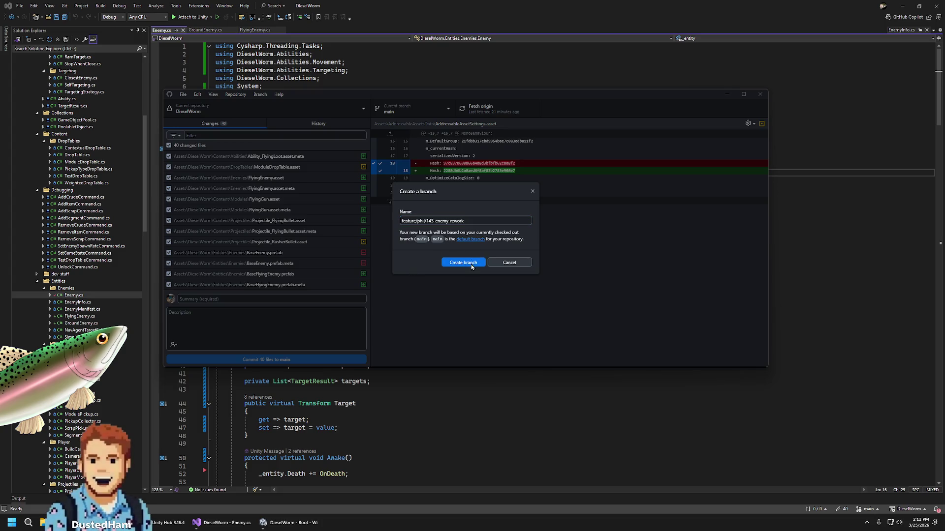
click(421, 247)
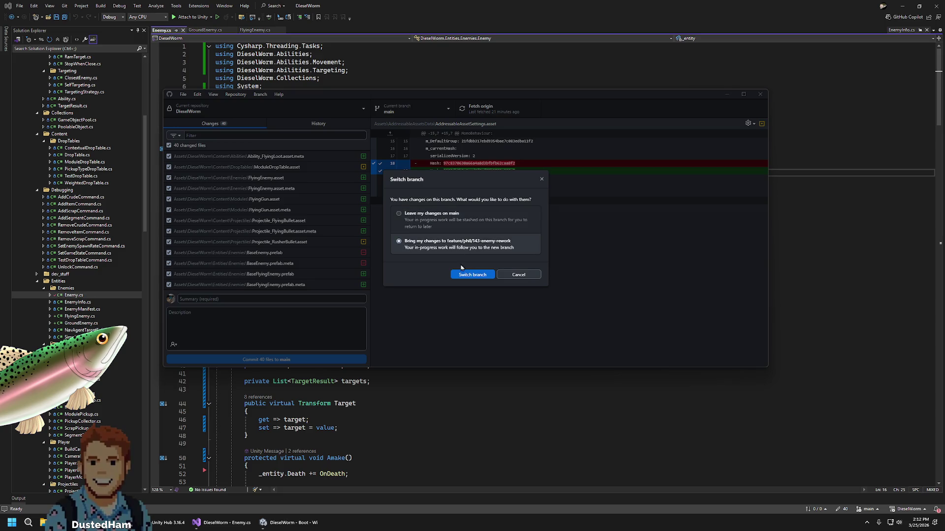
click(472, 276)
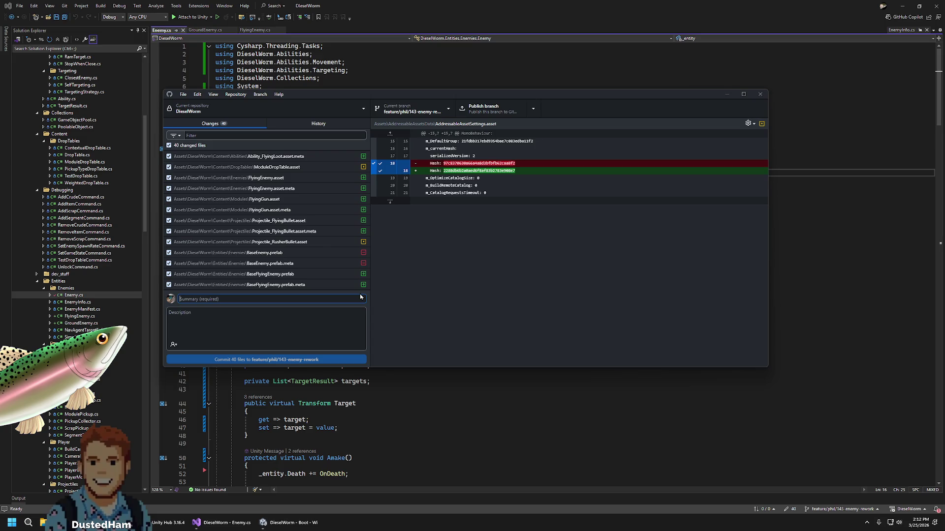
Write summary 'Reworked Enemy' with a description about the merged controller and GroundEnemy/FlyingEnemy types
text(Reworked Enemy)
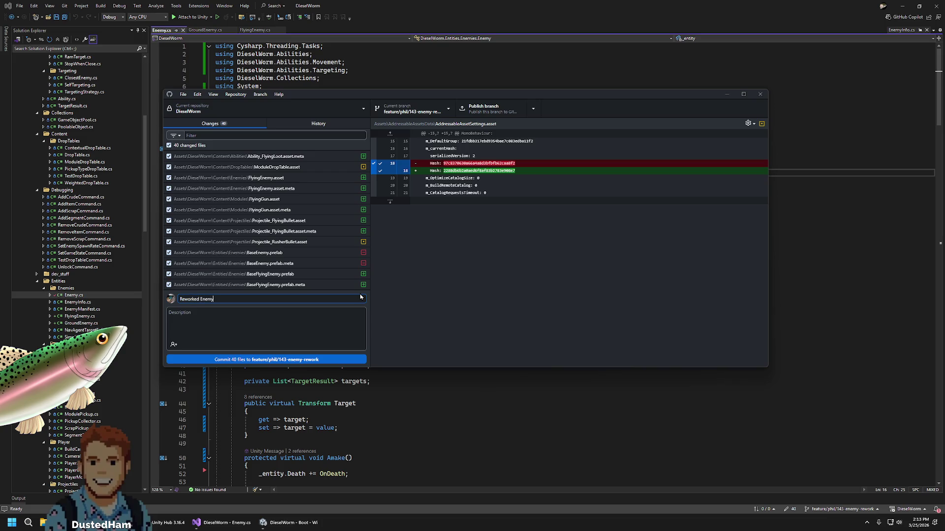
click(288, 324)
text(Enemy controller is merged into)
text(nemy)
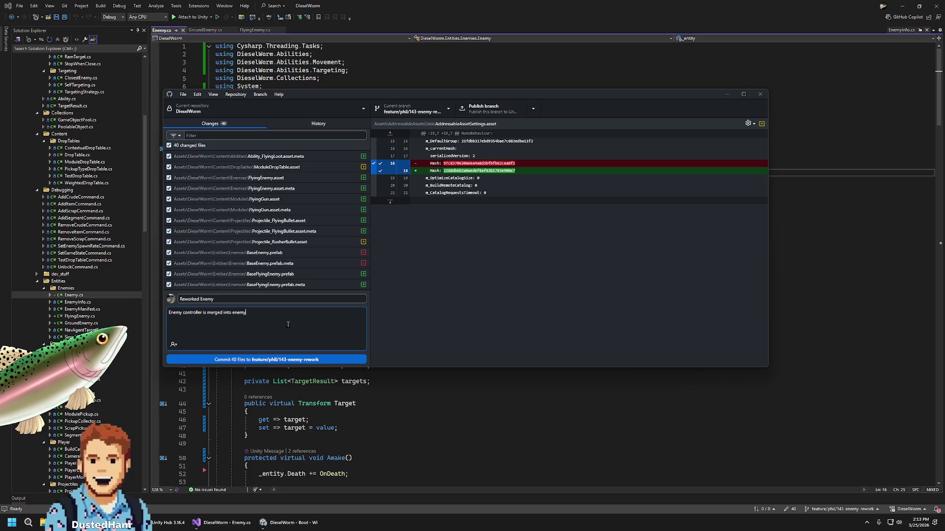
text(Ther)
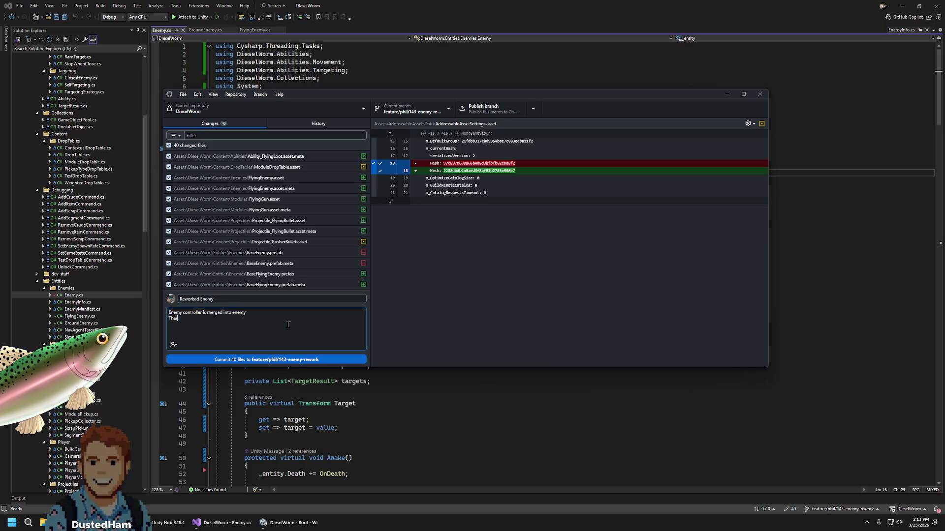
text(ei s is now tw)
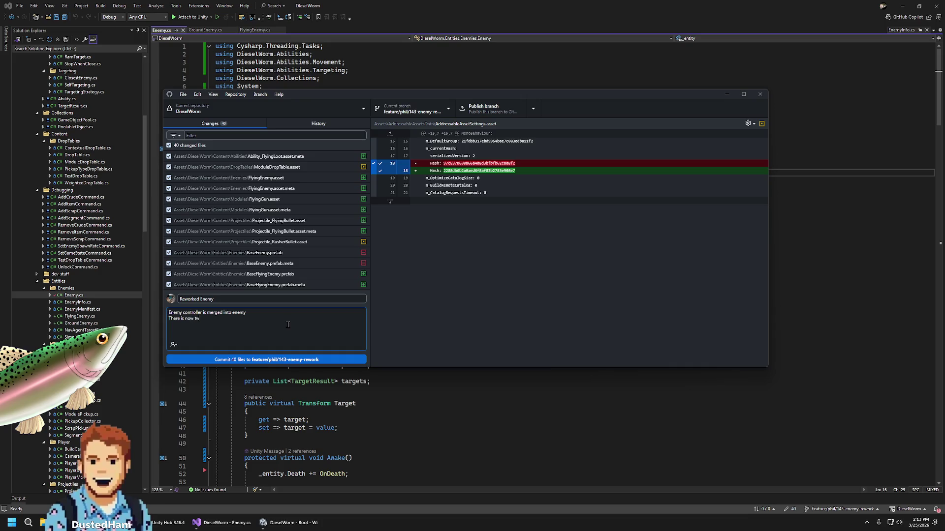
text(o base enemy t)
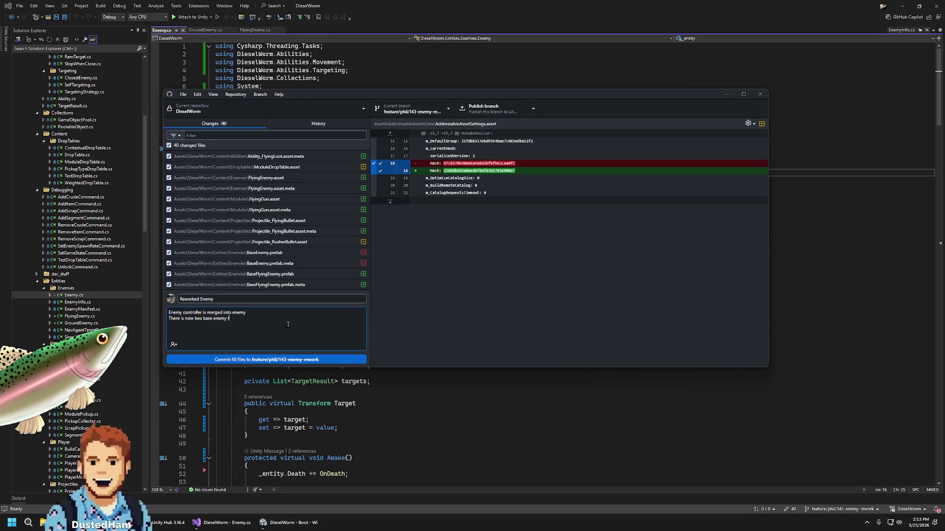
text(ypes groundene)
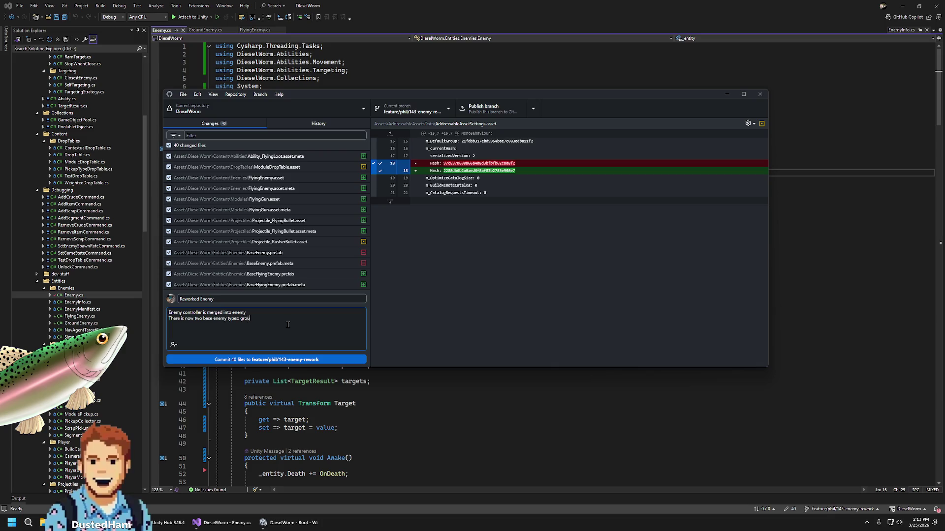
key(BackSpace)
key(BackSpace)
key(BackSpace)
text(GroundEnem)
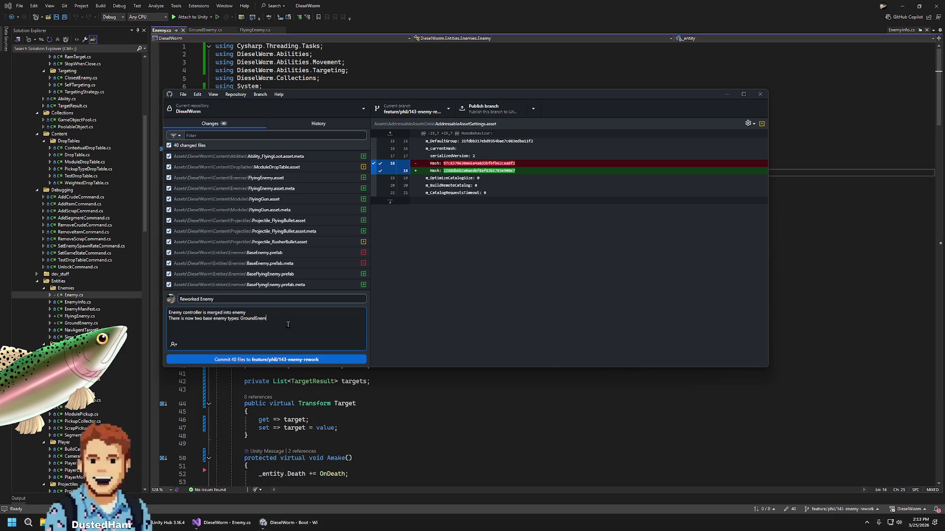
text(y and Flying)
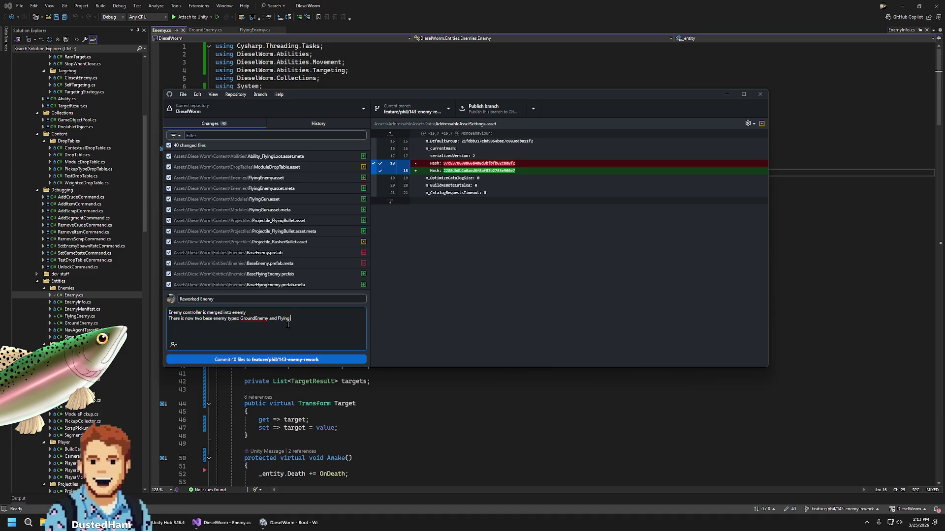
text(Enemie)
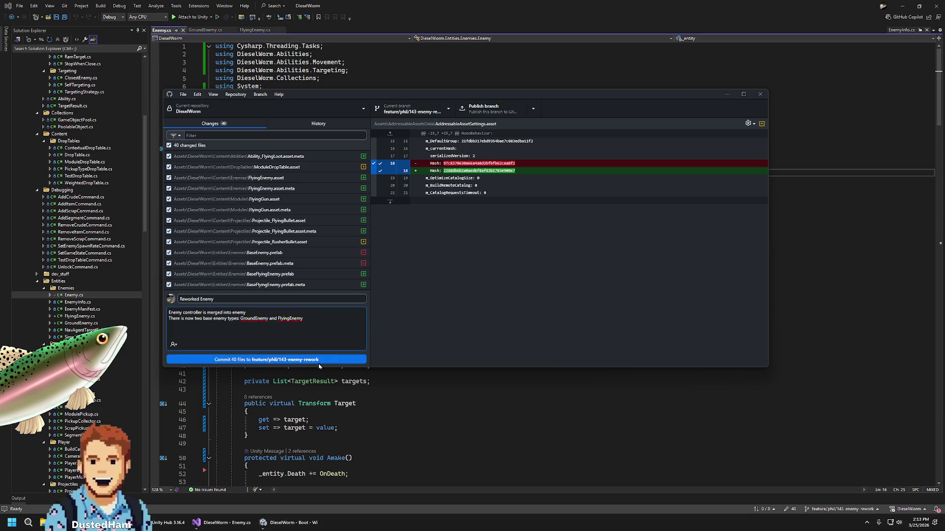
Commit the 40 files to feature/phil/143-enemy-rework
scroll(317, 271, down, 10)
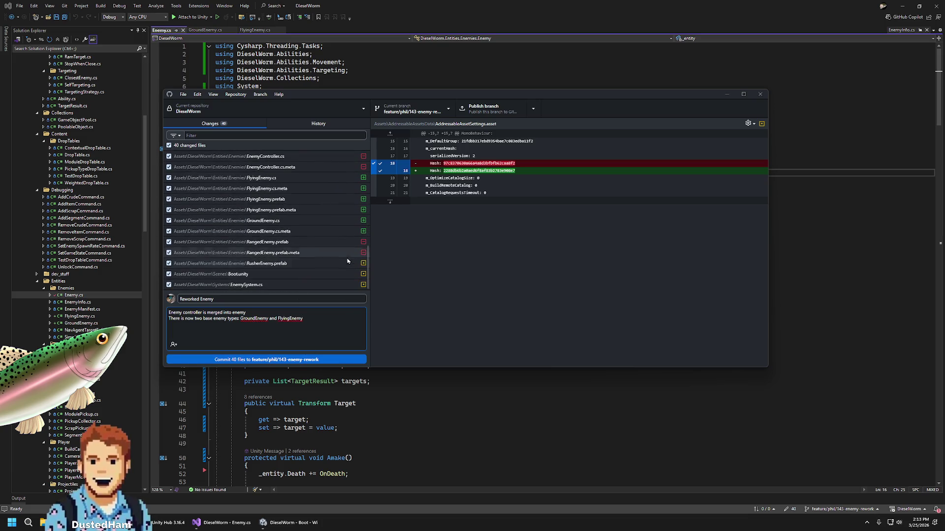
scroll(317, 271, up, 10)
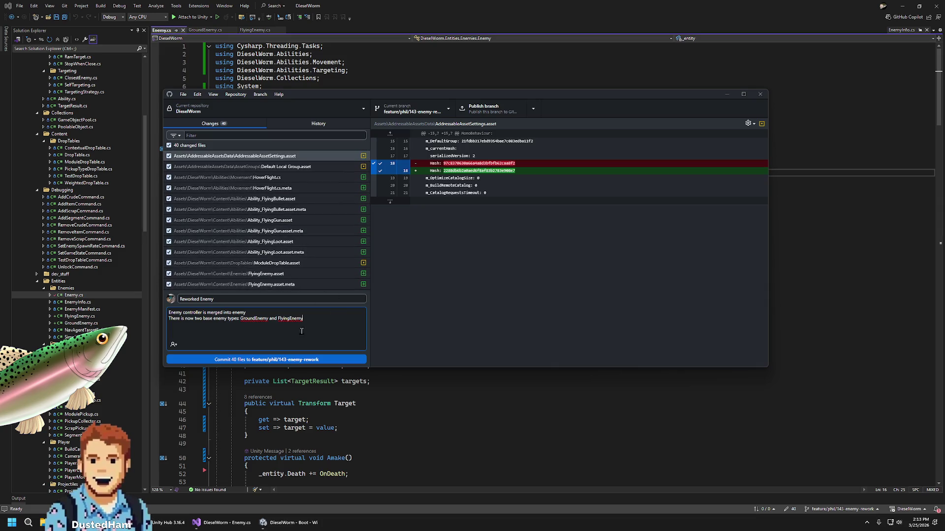
scroll(317, 249, down, 10)
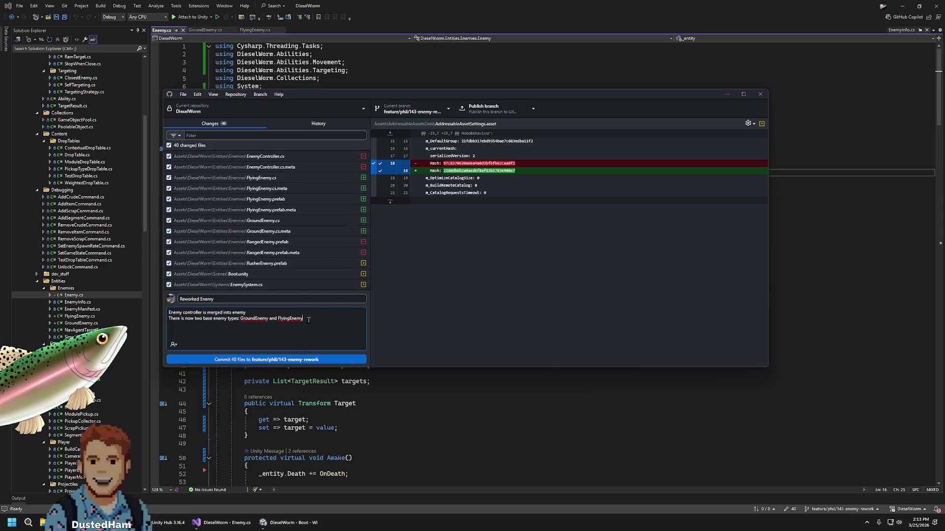
click(302, 360)
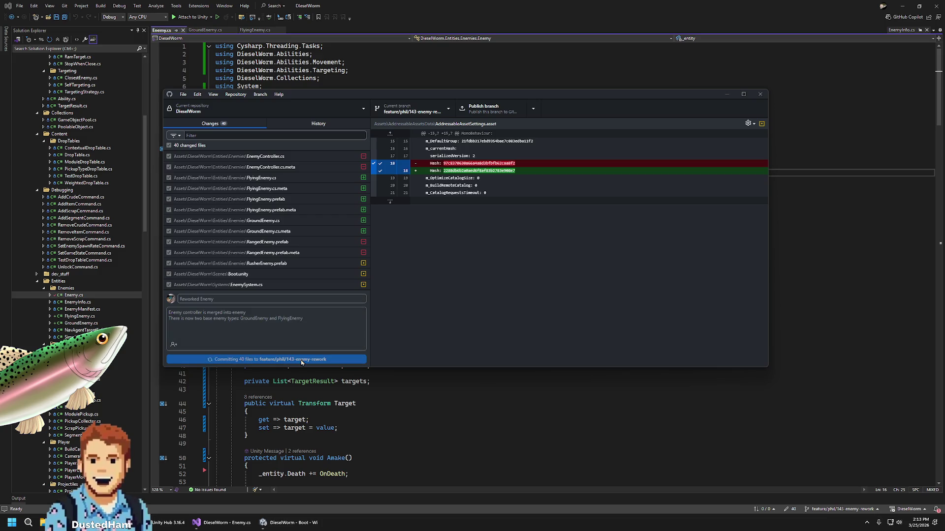
key(alt+Tab)
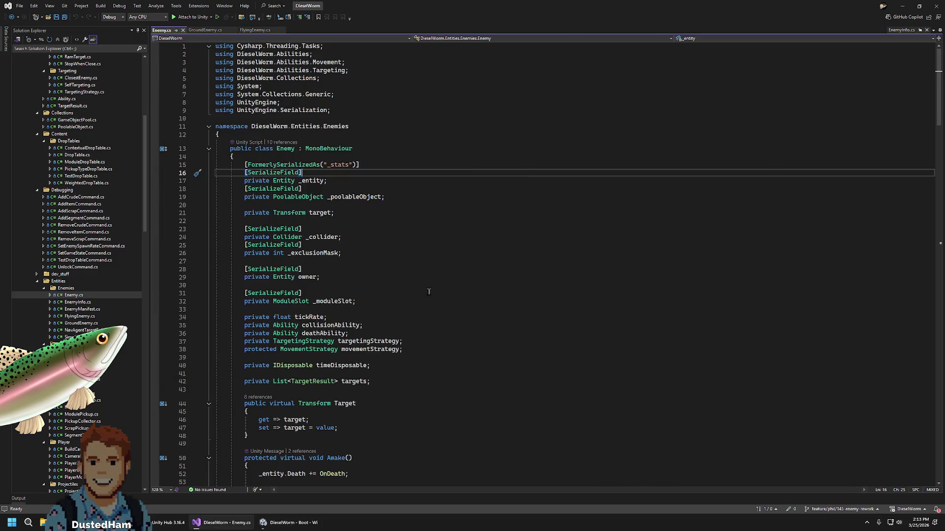
Review the GroundEnemy.cs and FlyingEnemy.cs classes, then go back to Unity's Boot scene
scroll(407, 323, down, 8)
click(205, 30)
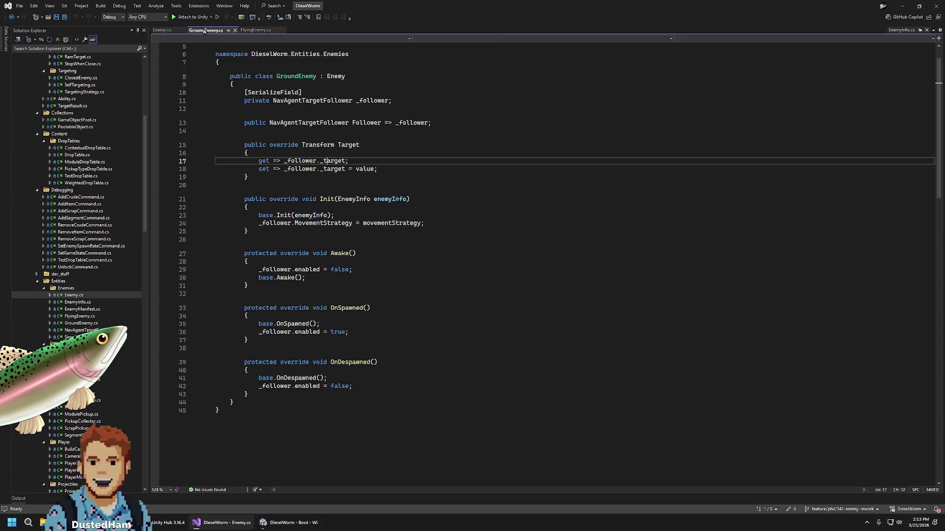
click(257, 30)
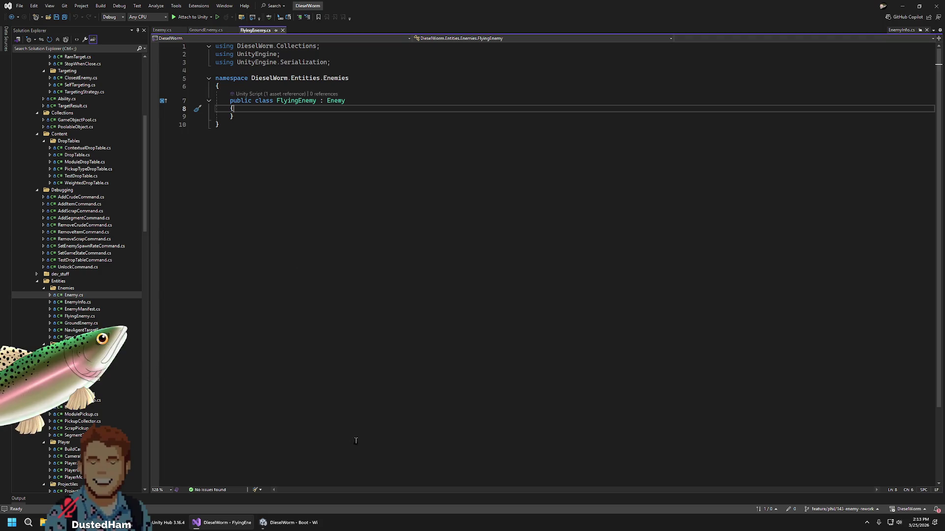
click(297, 524)
mouse_move(576, 148)
mouse_down()
mouse_move(471, 161)
mouse_move(289, 223)
mouse_move(694, 156)
mouse_up()
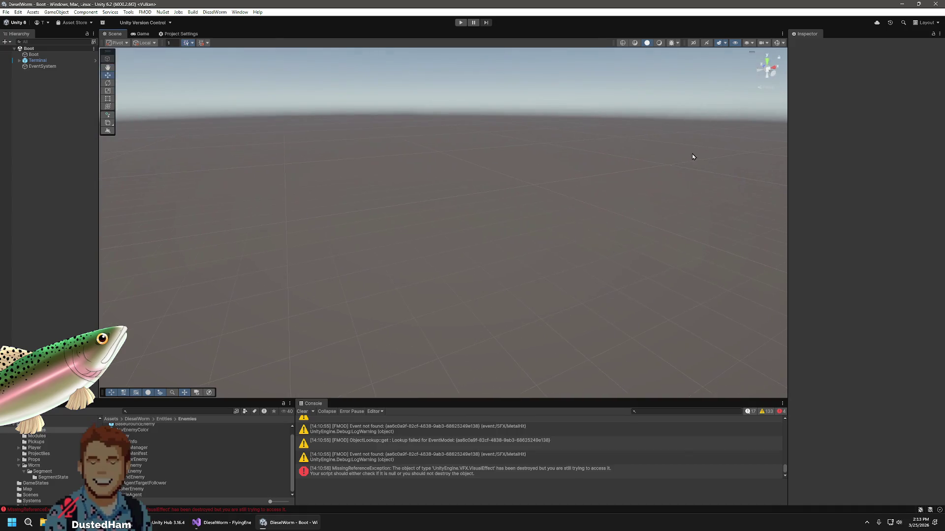
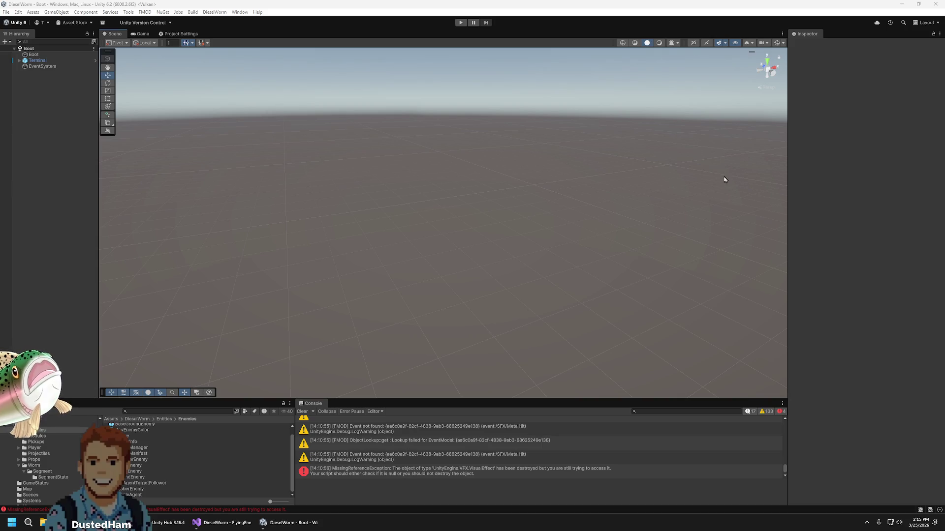
Open the empty FlyingEnemy script from Unity's Project window in Visual Studio, next to GroundEnemy.cs
click(780, 422)
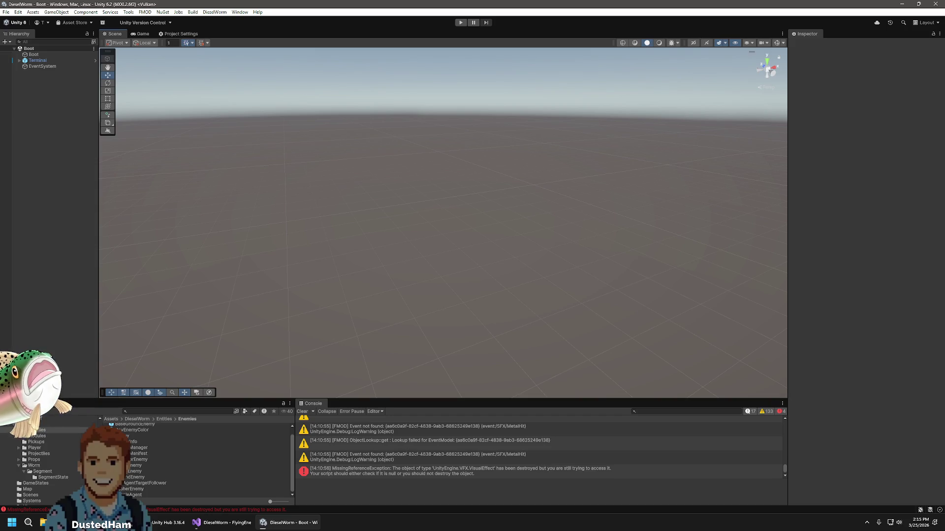
click(221, 523)
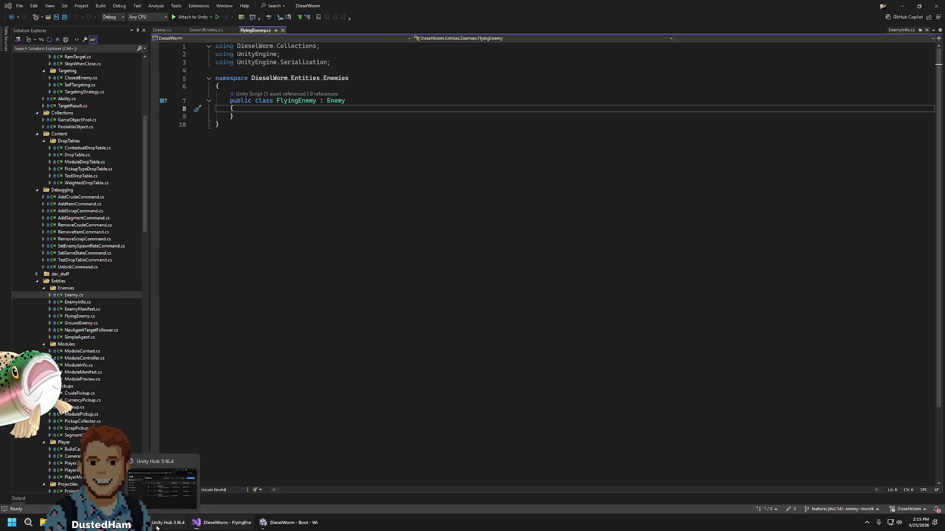
click(157, 527)
click(290, 523)
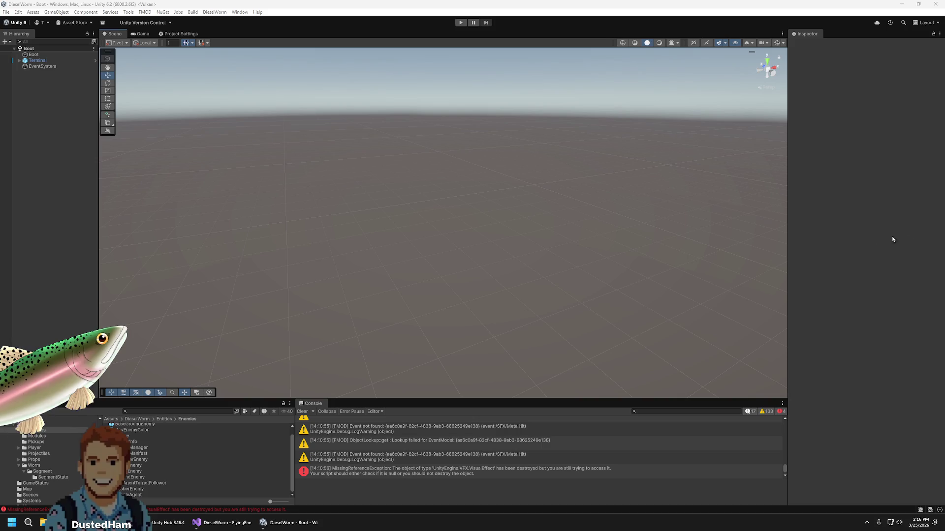
click(463, 4)
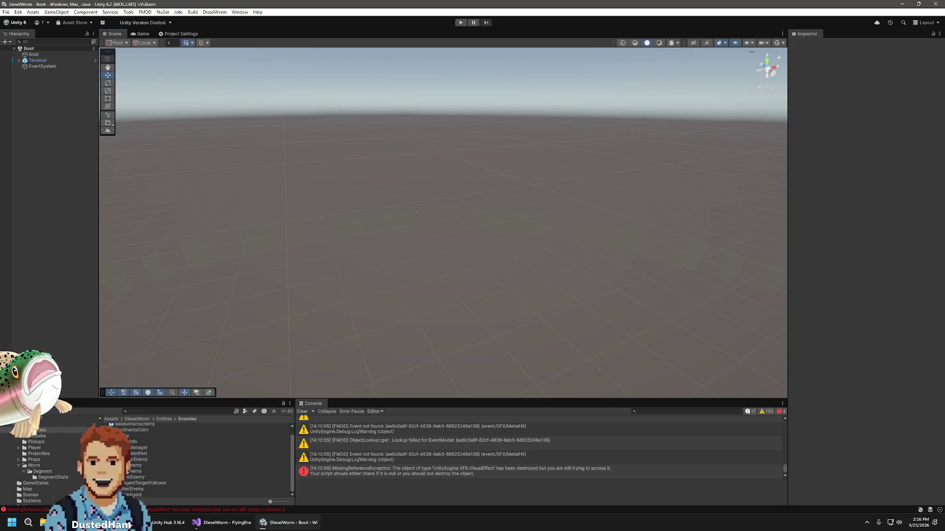
click(221, 472)
double_click(221, 471)
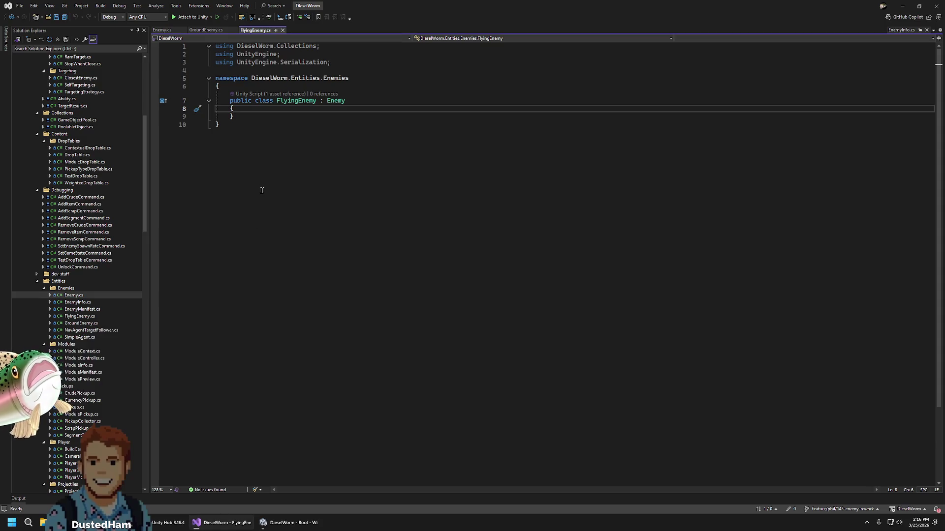
click(212, 30)
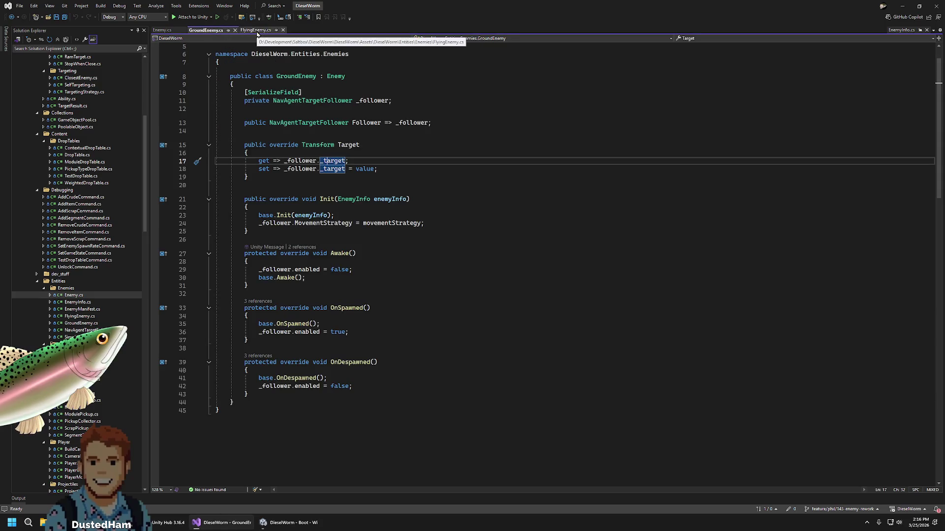
Add a blank line inside FlyingEnemy's class body, compare GroundEnemy.cs and Enemy.cs, then switch to GitHub Desktop
click(256, 30)
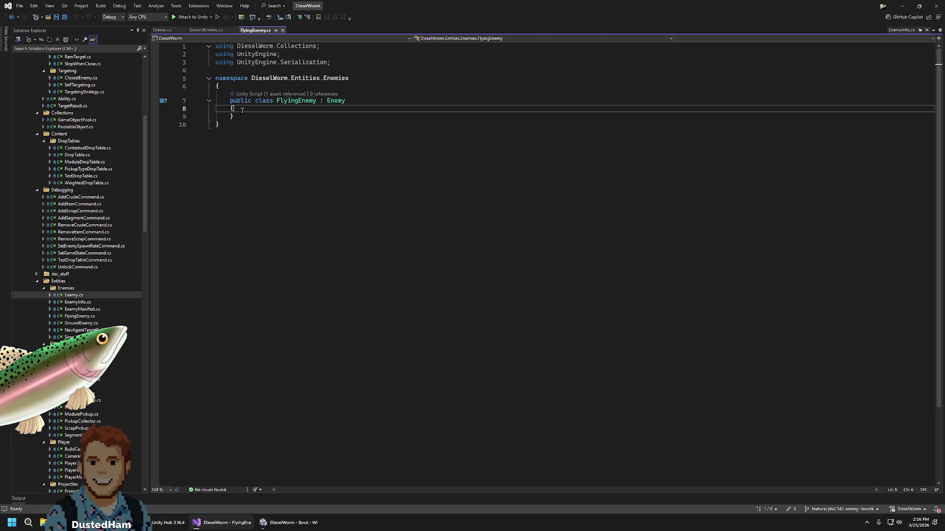
key(Return)
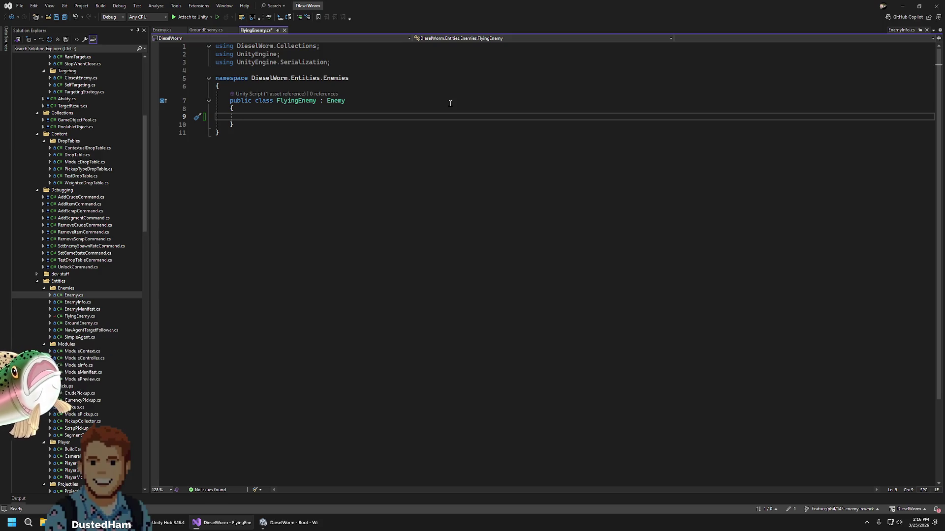
click(195, 31)
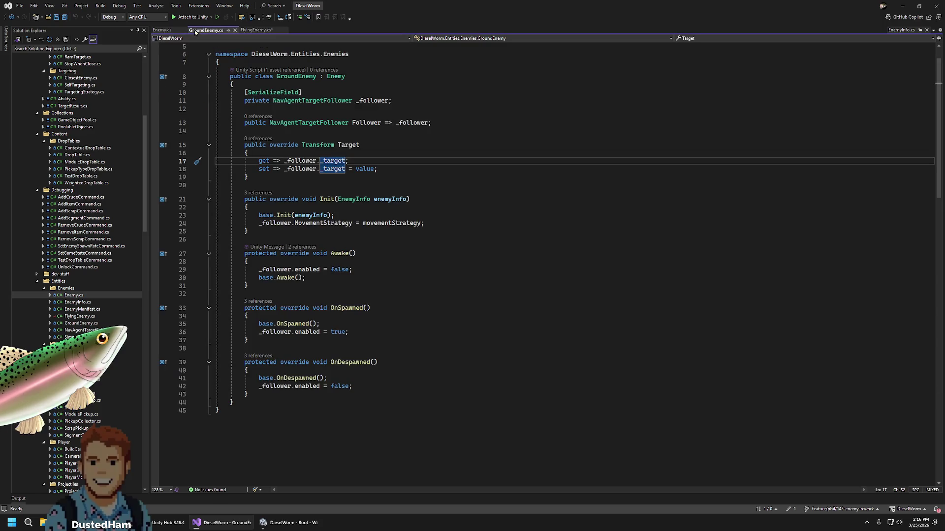
click(162, 30)
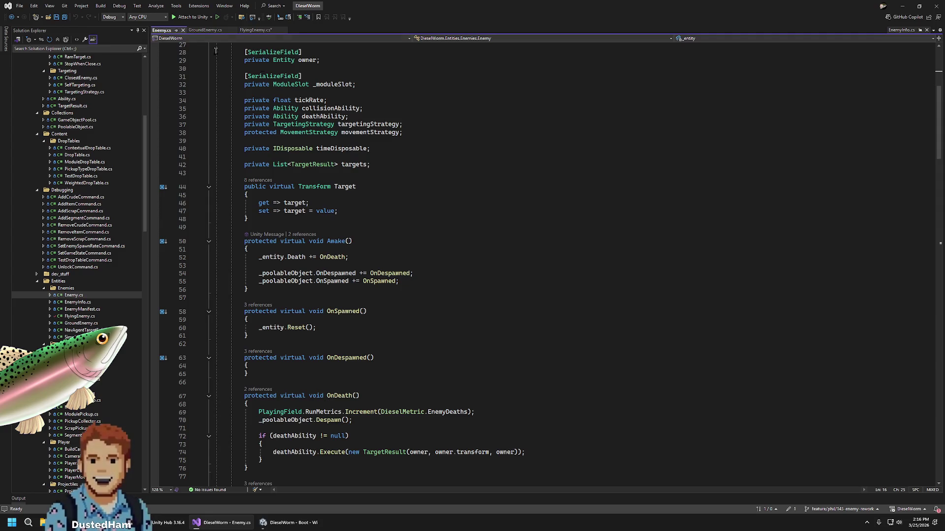
scroll(194, 48, down, 5)
click(255, 31)
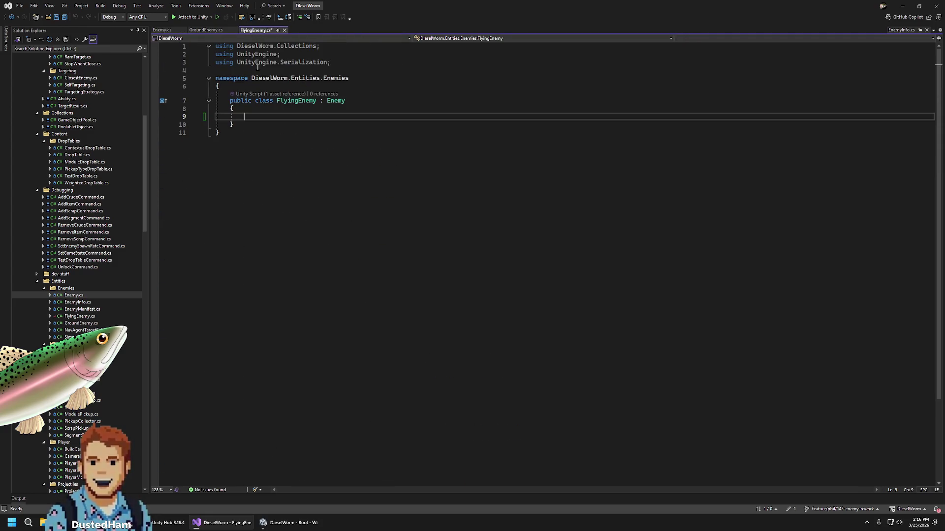
key(alt+Tab)
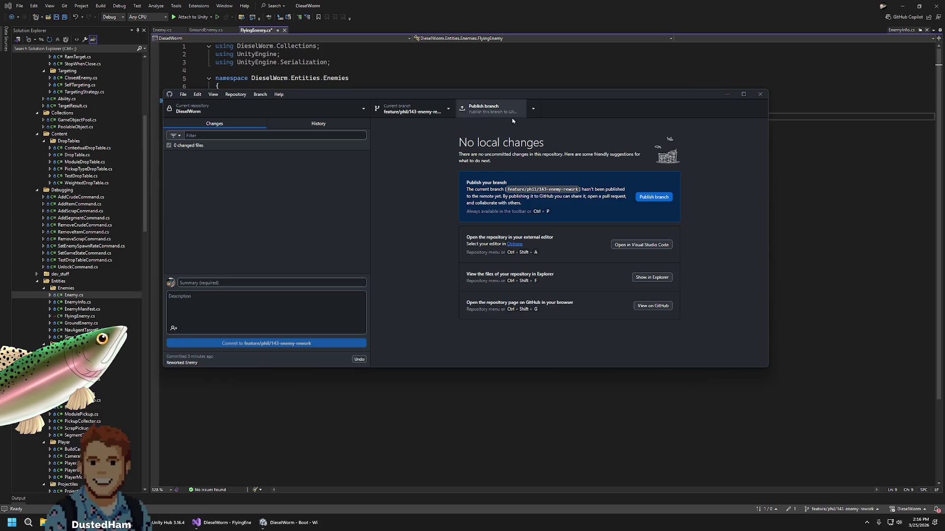
Publish the enemy-rework feature branch to GitHub and return to Visual Studio
click(515, 117)
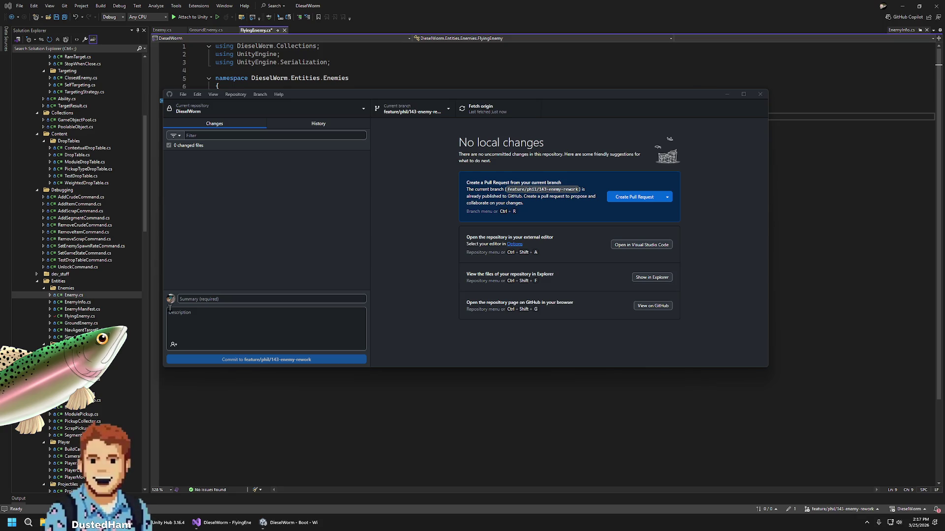
click(653, 4)
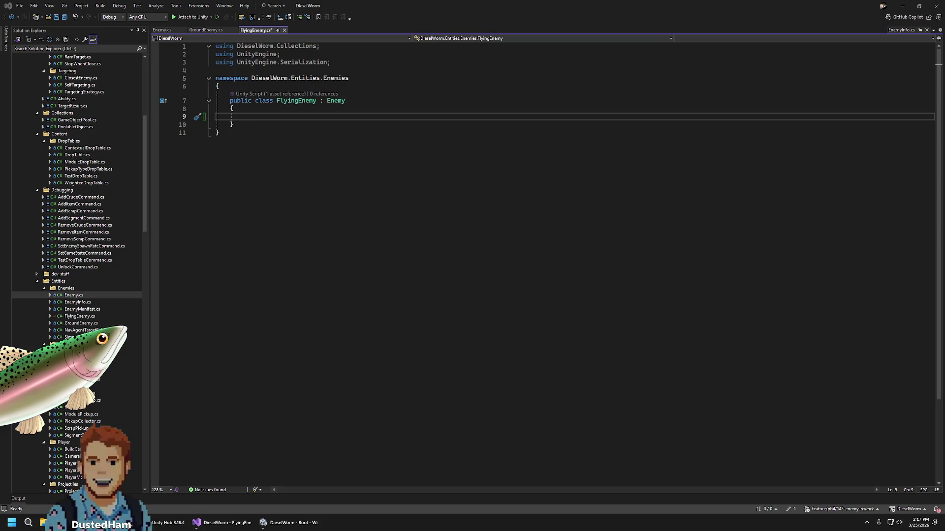
Delete the blank line from the FlyingEnemy class, save the script, and bring GitHub Desktop forward
click(504, 232)
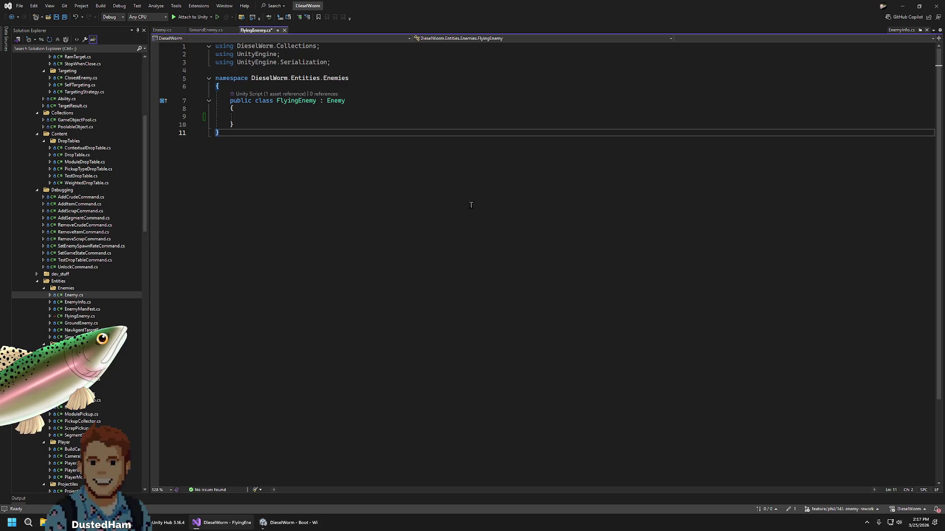
click(327, 117)
key(BackSpace)
key(ctrl+s)
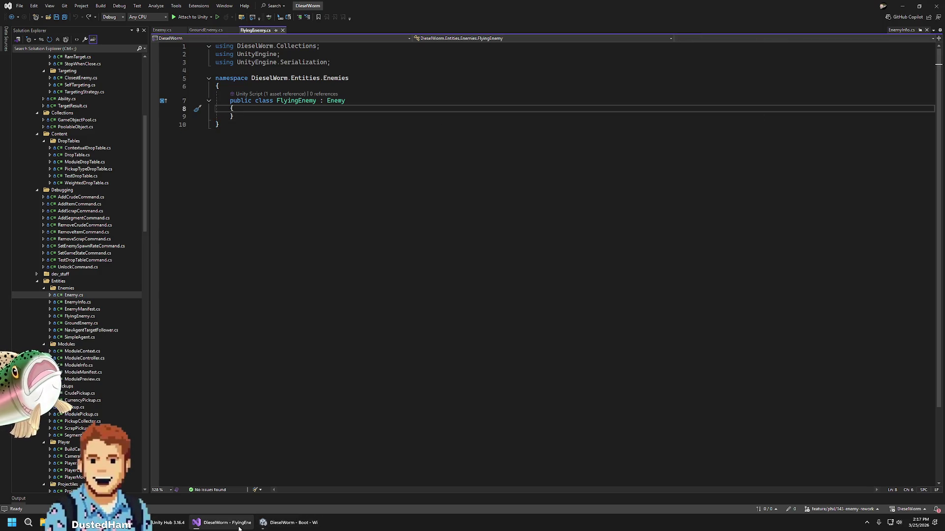
click(284, 527)
click(165, 523)
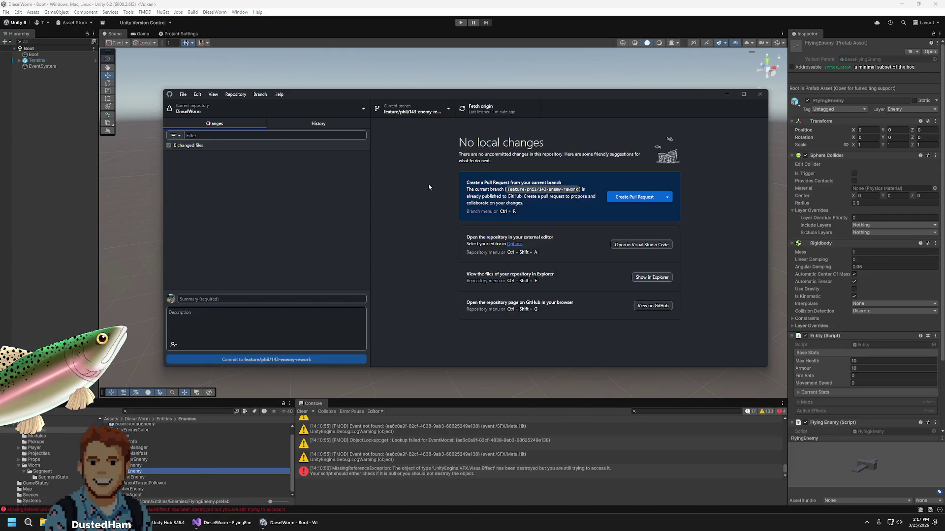
Check out main, fetch and pull its 2 new commits from origin, then go back to Visual Studio
click(414, 110)
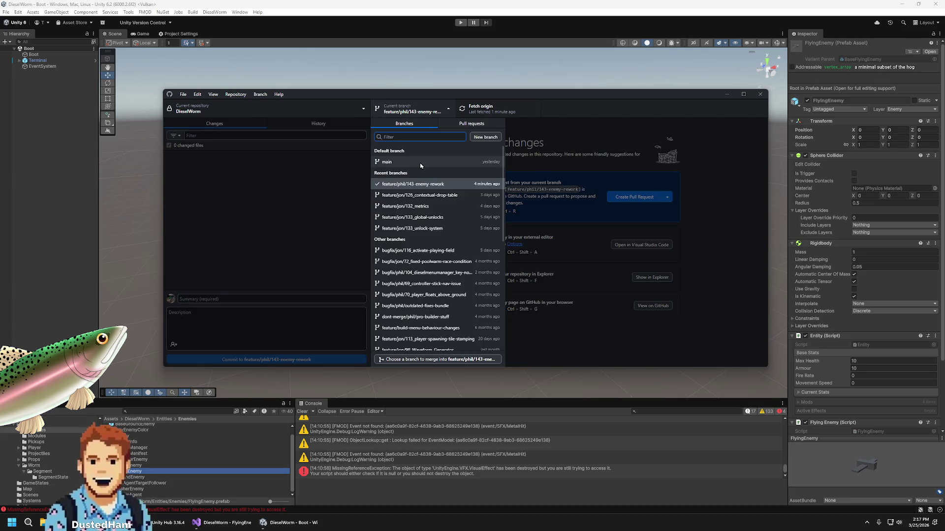
click(421, 164)
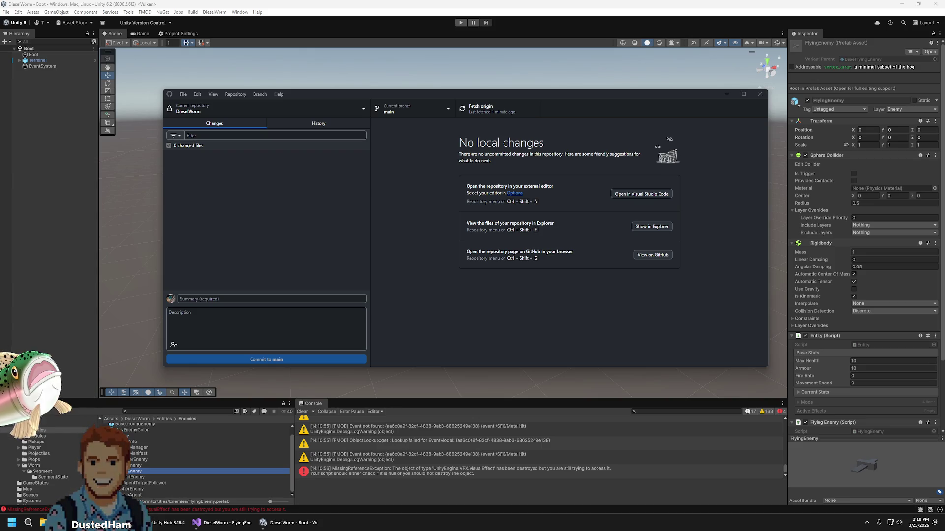
click(497, 109)
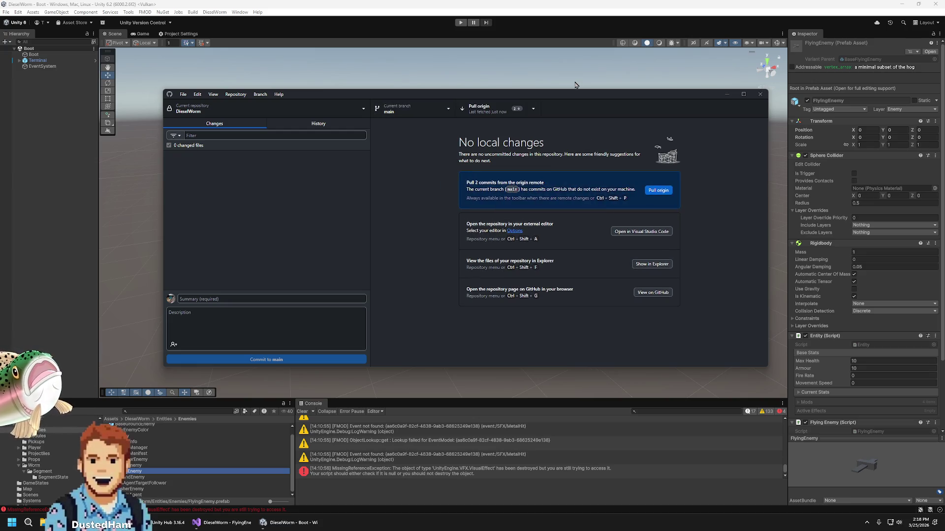
click(489, 105)
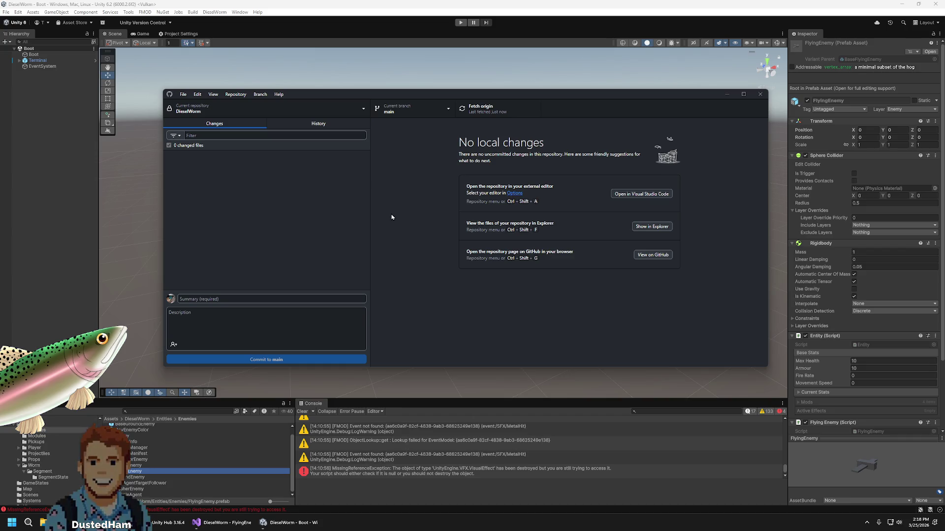
click(532, 3)
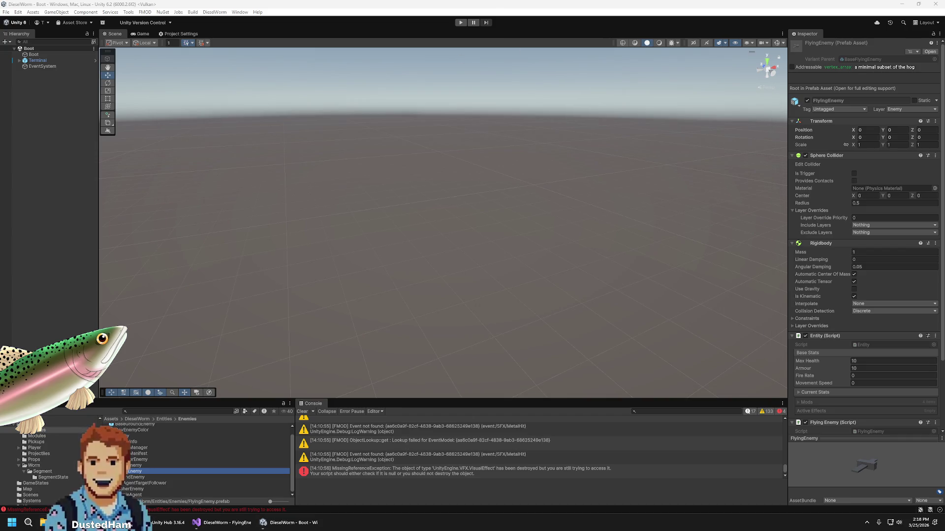
click(224, 522)
Look over MovementStrategy.cs, read HoverFlight.cs's Update method, then return to FlyingEnemy.cs
click(359, 205)
click(242, 108)
scroll(69, 320, up, 5)
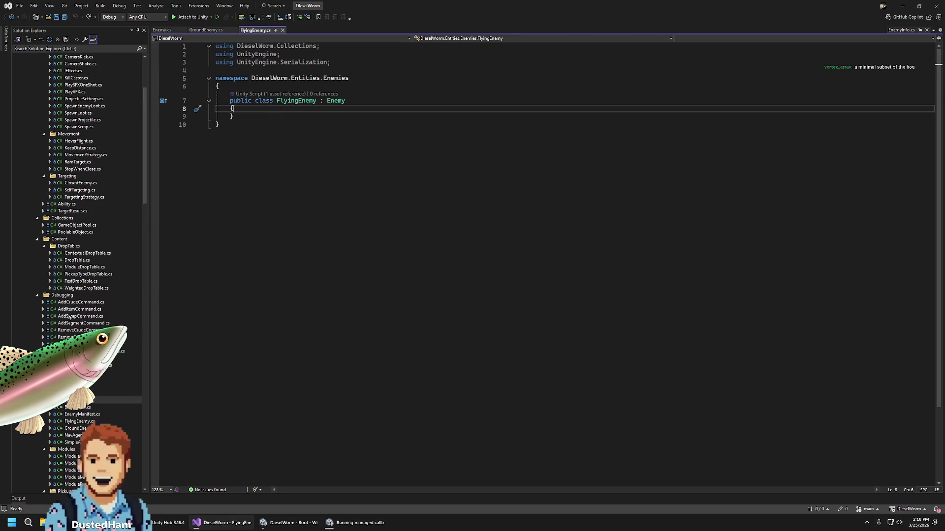
click(86, 155)
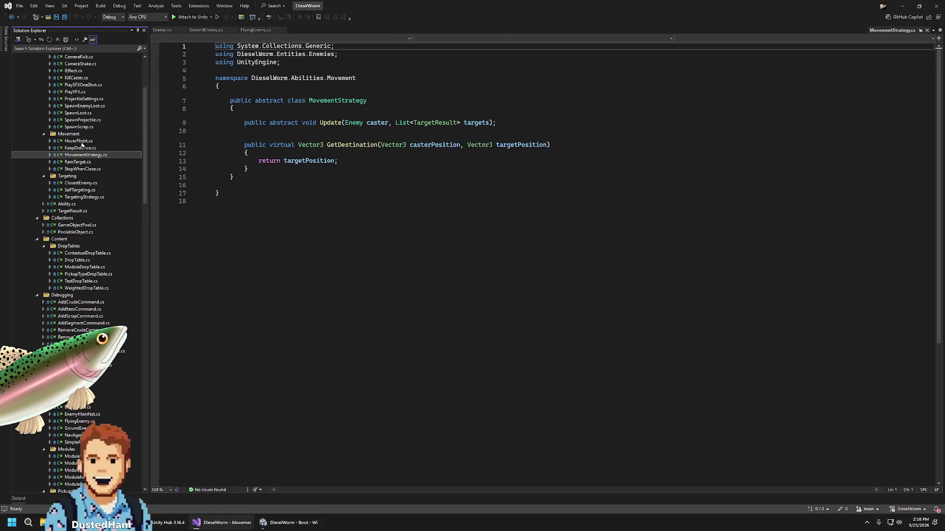
click(82, 142)
click(292, 202)
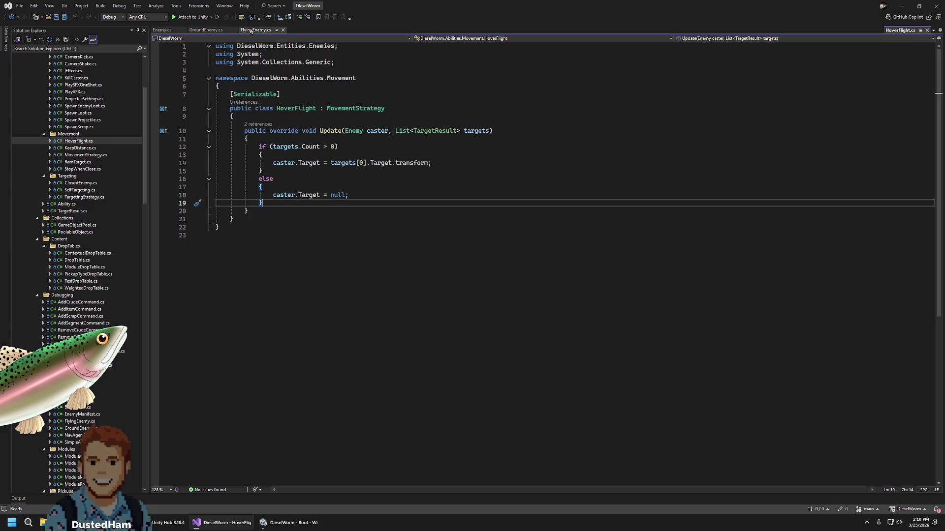
click(248, 32)
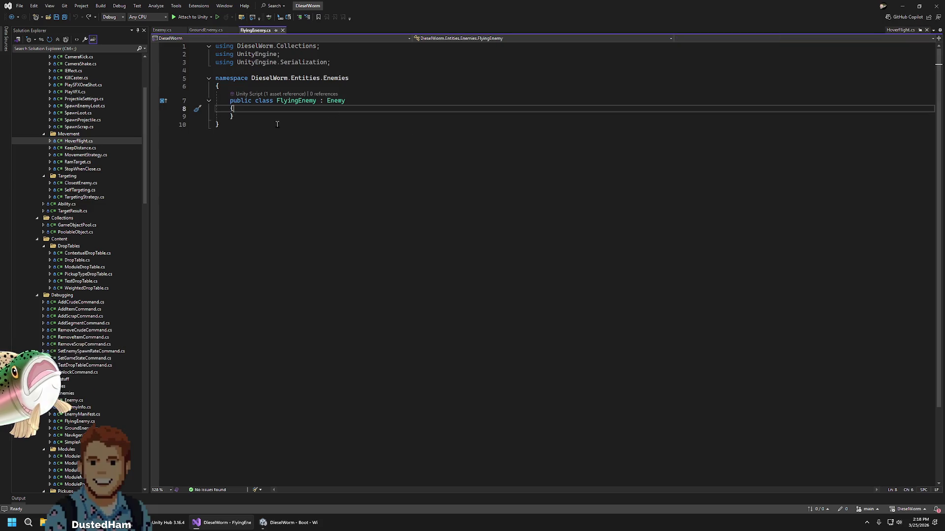
Review Enemy.cs, close GroundEnemy.cs, and add a blank line inside the FlyingEnemy class
click(166, 31)
scroll(351, 110, down, 20)
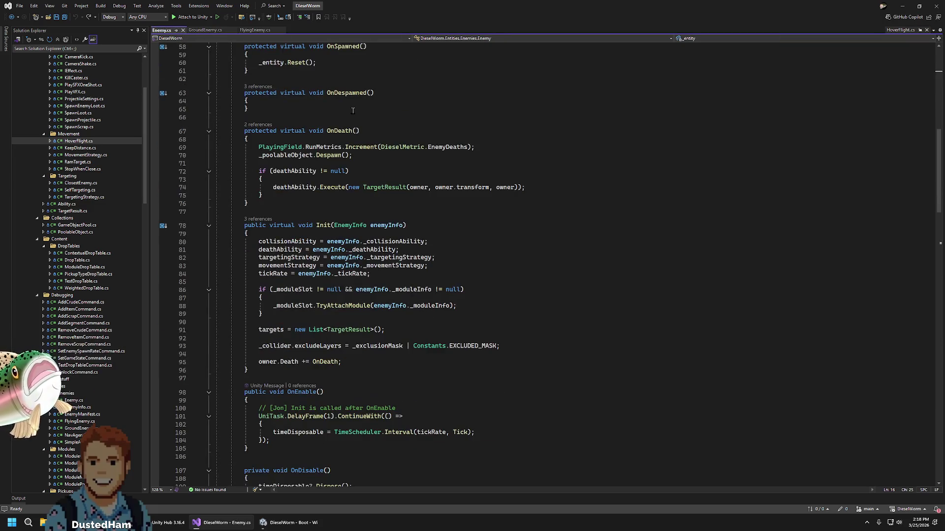
scroll(351, 110, up, 5)
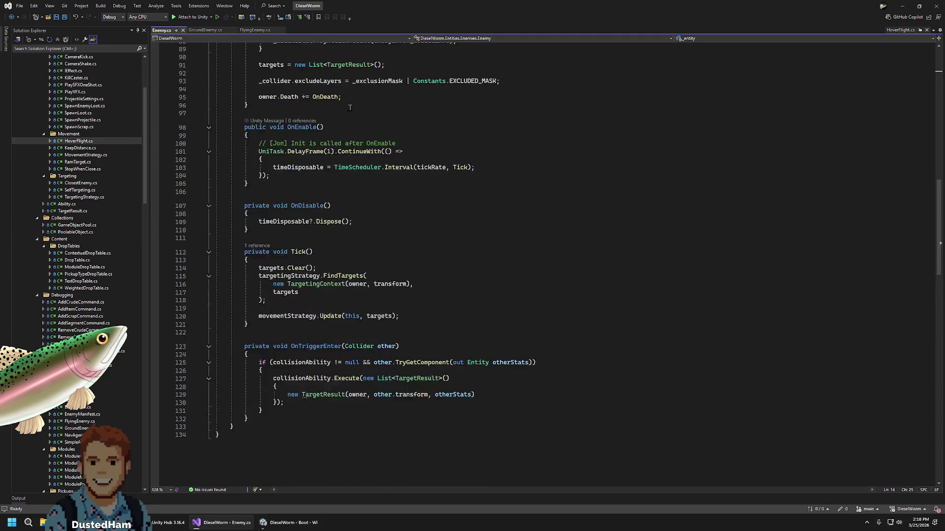
click(206, 30)
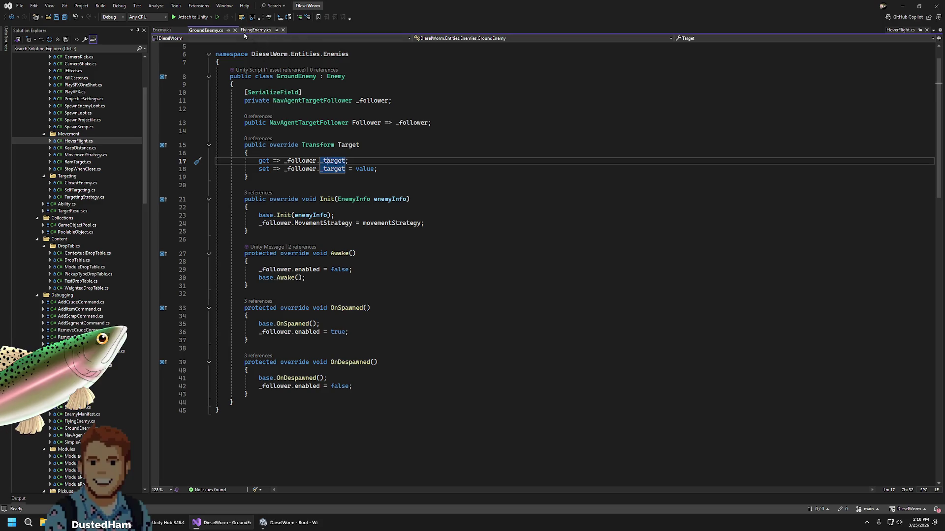
click(240, 33)
click(235, 30)
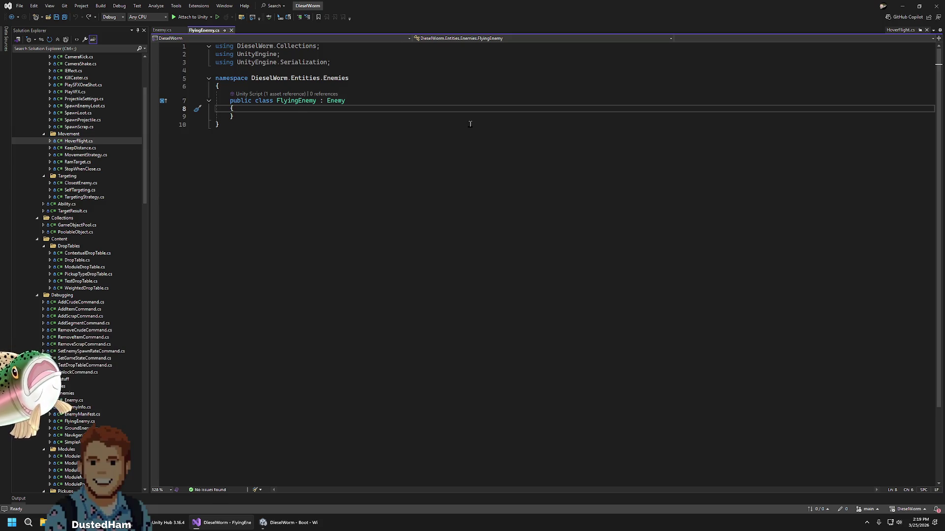
key(Return)
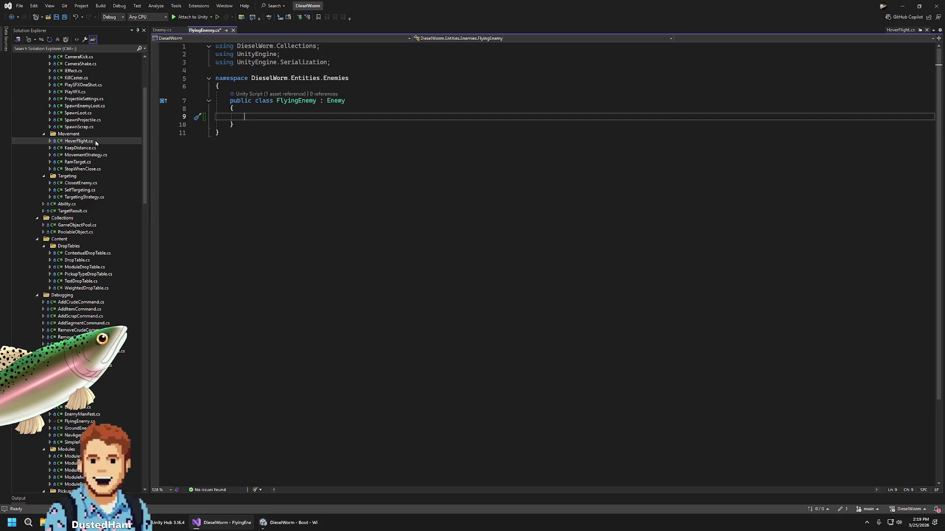
Open HoverFlight.cs in its own tab and select the if/else block in its Update method
double_click(79, 141)
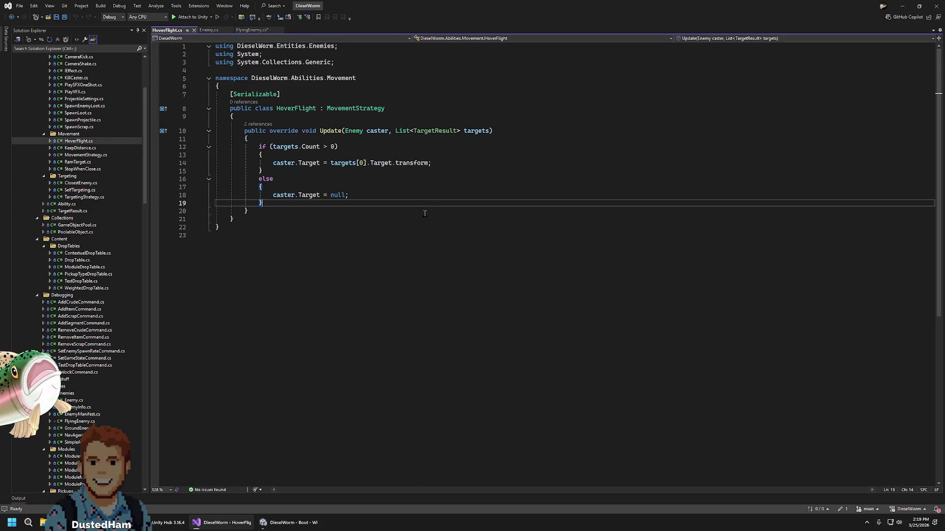
drag(264, 203, 259, 147)
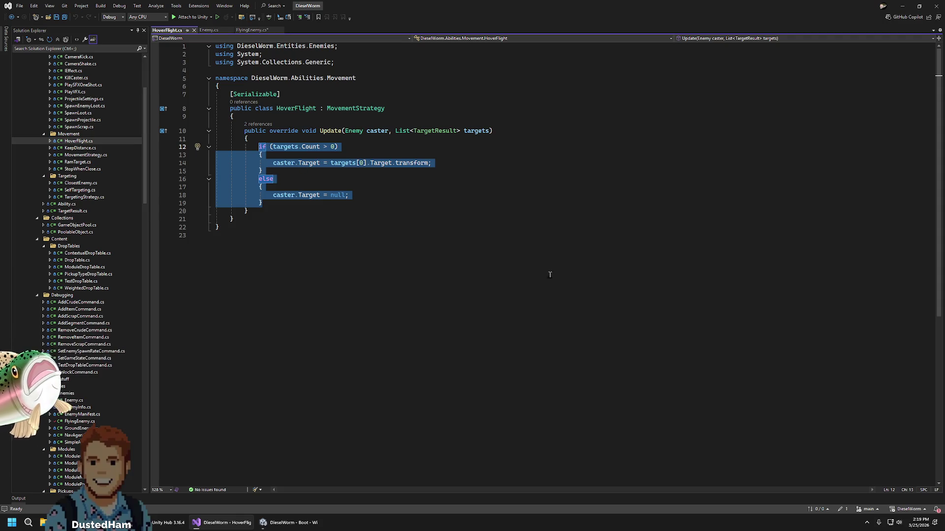
click(251, 30)
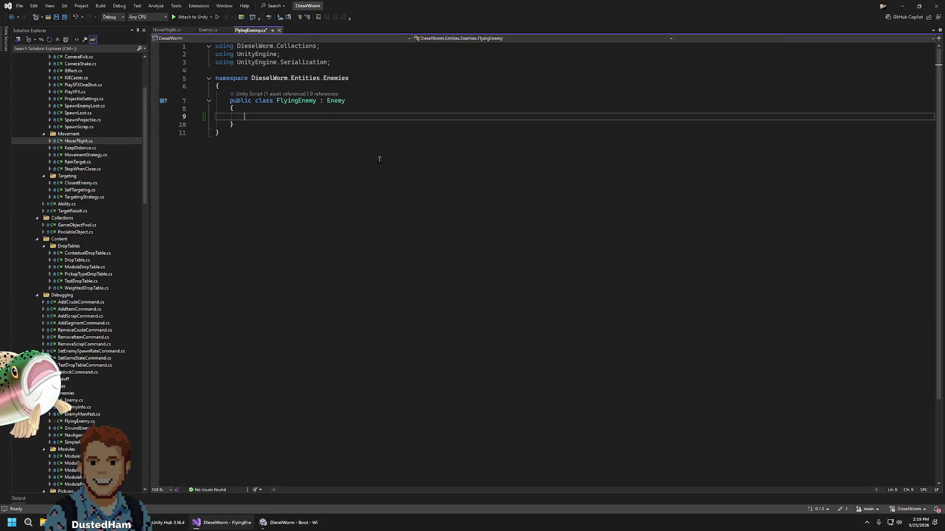
click(172, 30)
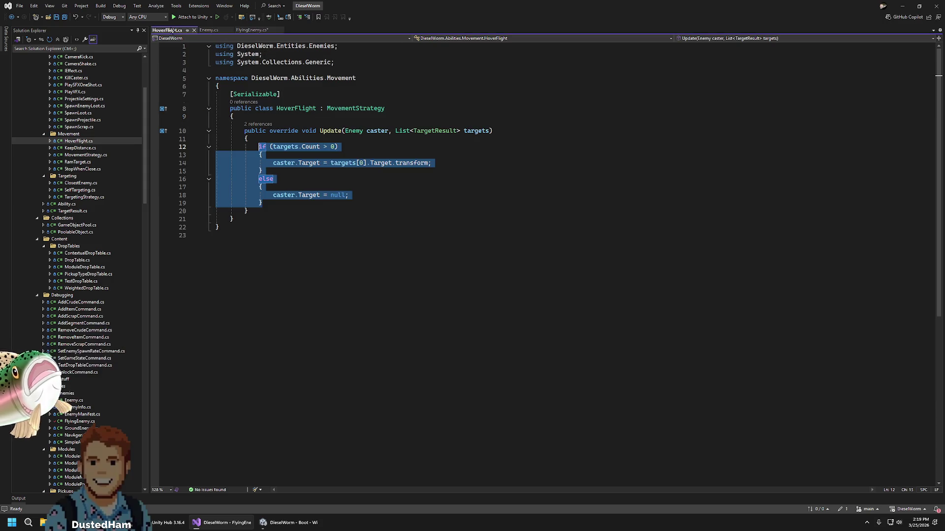
click(208, 30)
Inspect the movementStrategy.Update(this, targets) call on line 120 of Enemy.cs, then open NavAgentTargetFollower.cs
click(310, 345)
click(352, 341)
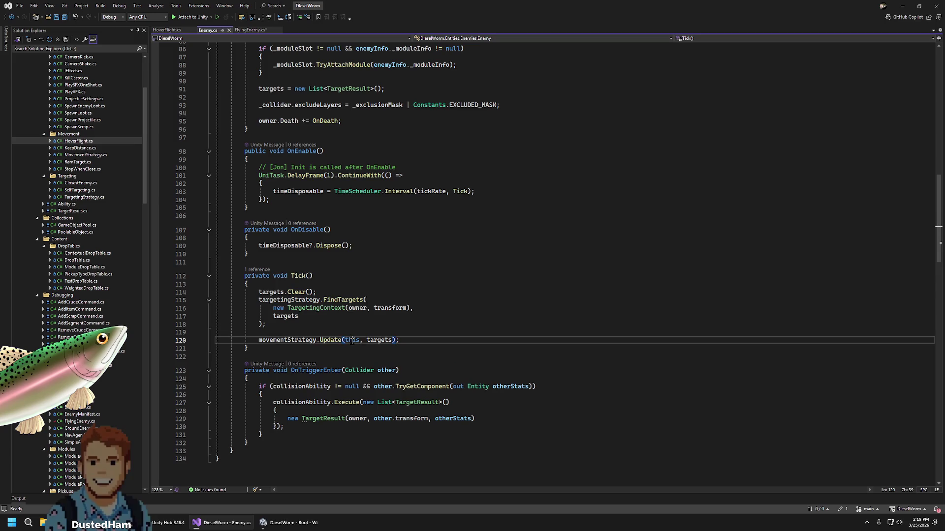
click(379, 340)
double_click(338, 341)
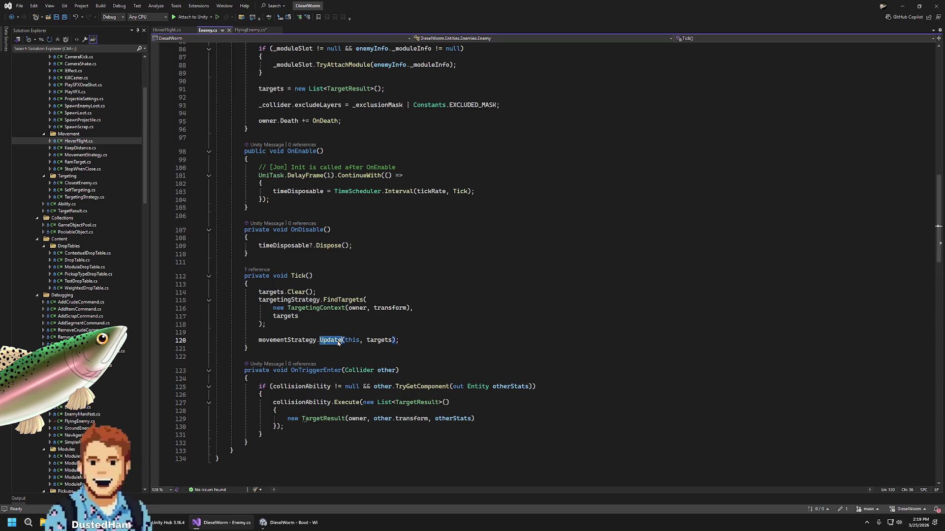
click(403, 339)
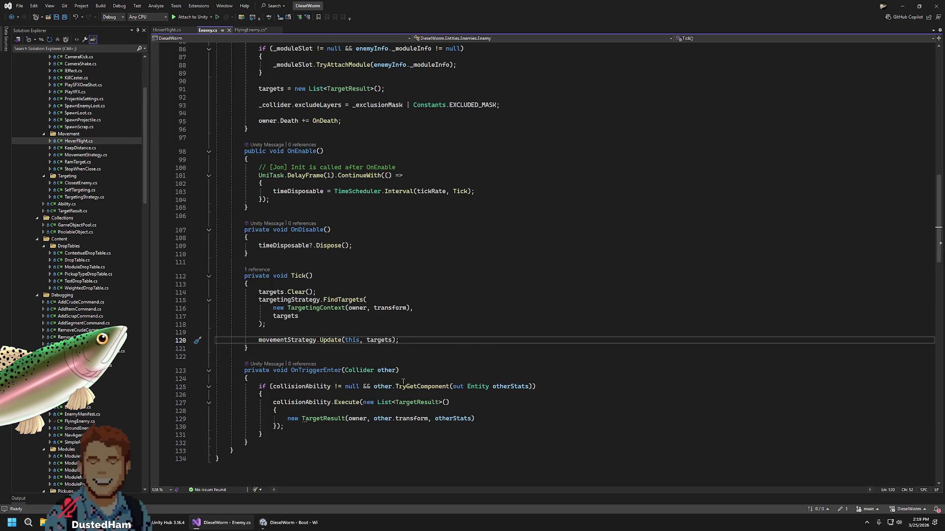
scroll(74, 246, down, 8)
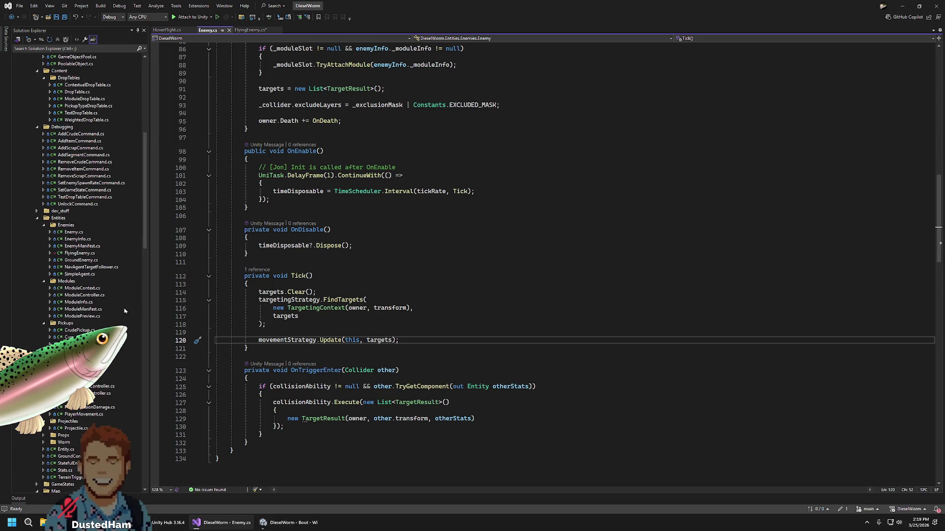
double_click(87, 267)
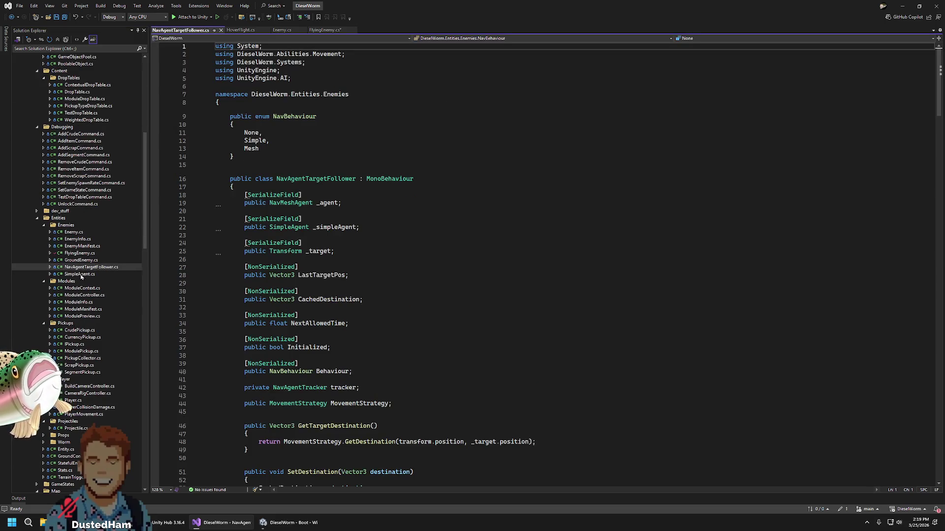
Open SimpleAgent.cs and KeepDistance.cs and find GetDestination, comparing it with MovementStrategy.cs
double_click(79, 274)
scroll(372, 293, down, 8)
scroll(372, 295, up, 3)
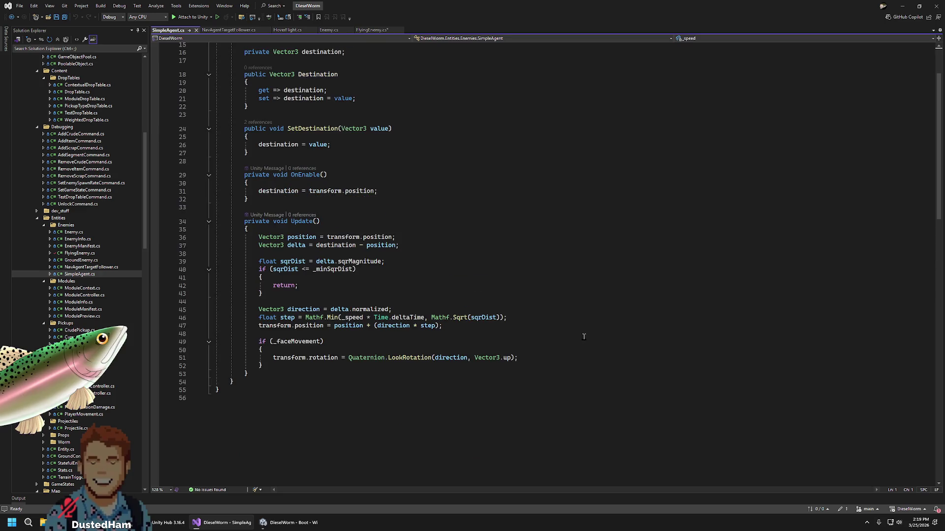
scroll(74, 148, up, 7)
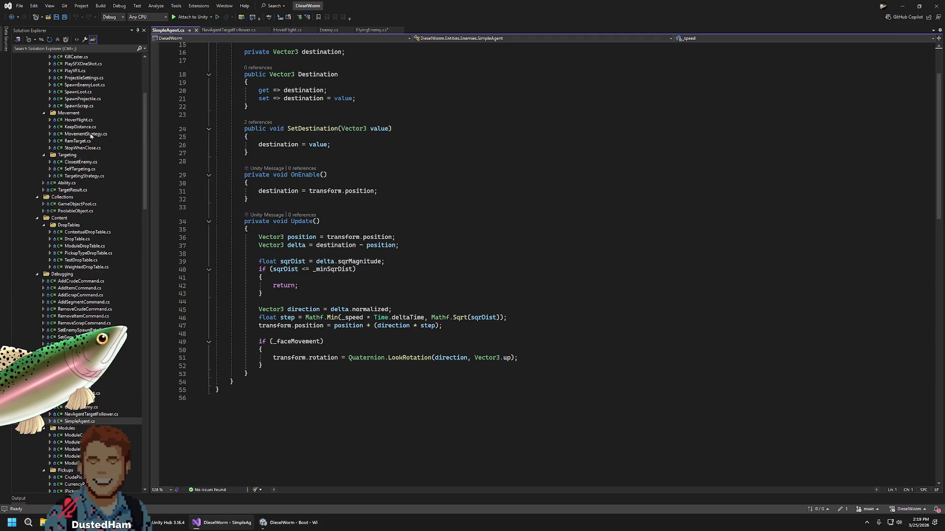
click(89, 127)
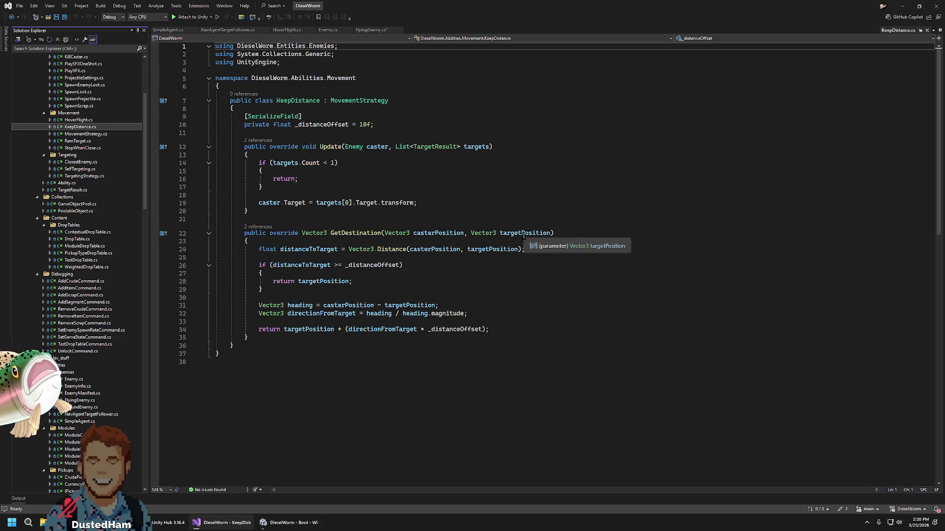
double_click(368, 233)
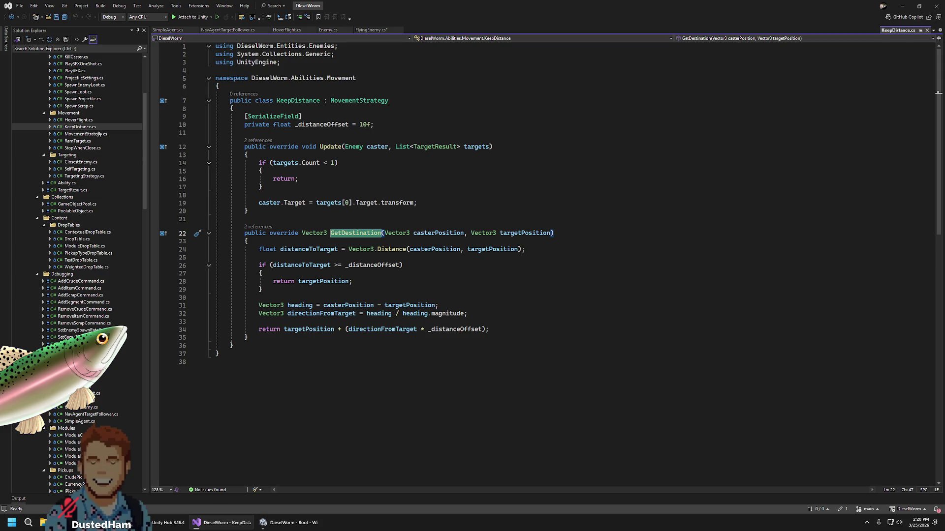
click(86, 134)
click(80, 127)
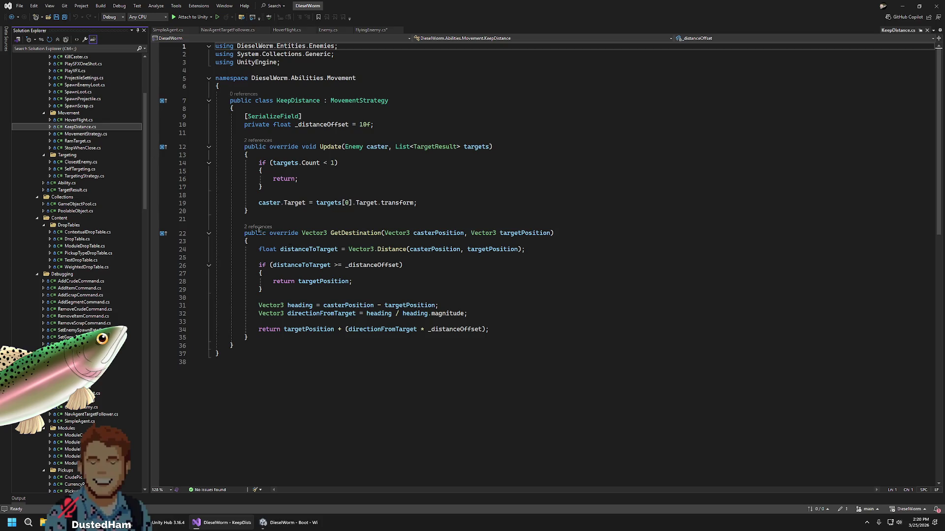
Follow GetDestination's CodeLens references to its call in NavAgentTargetFollower, then return to HoverFlight.cs
click(257, 227)
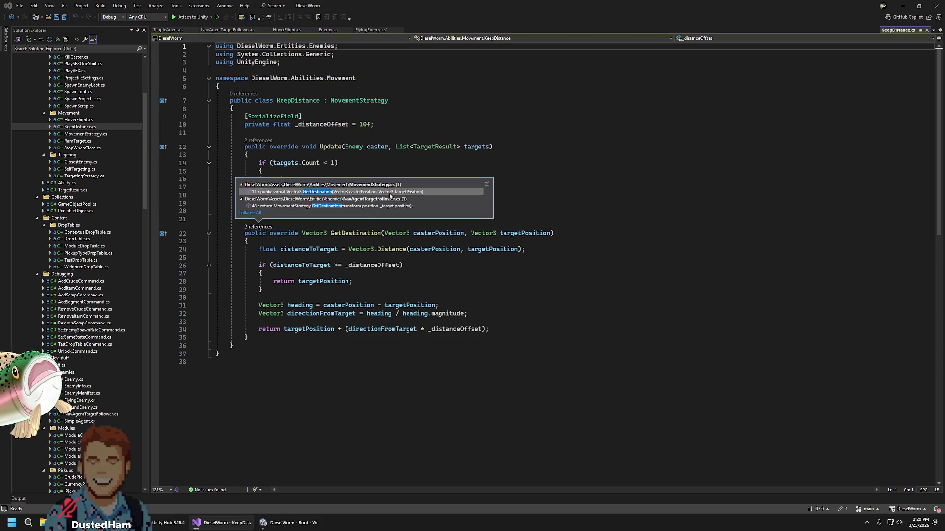
click(385, 205)
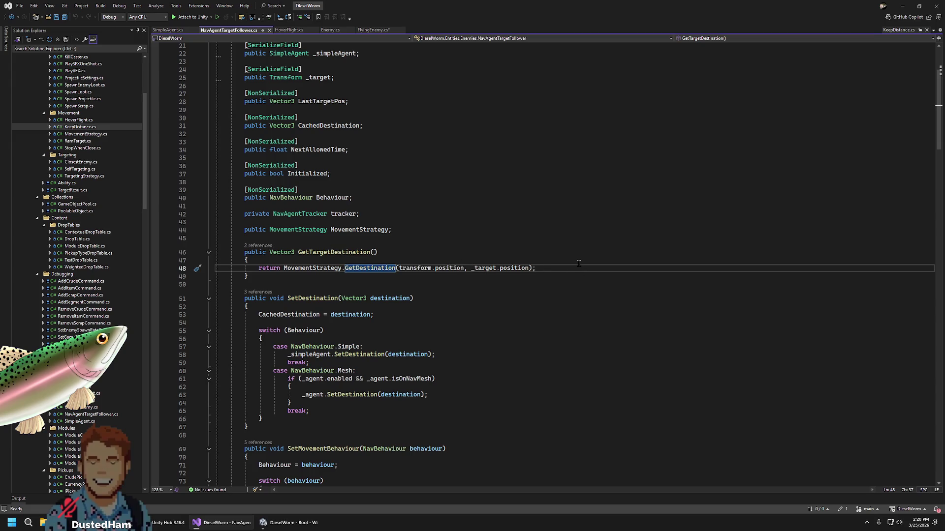
scroll(550, 246, up, 5)
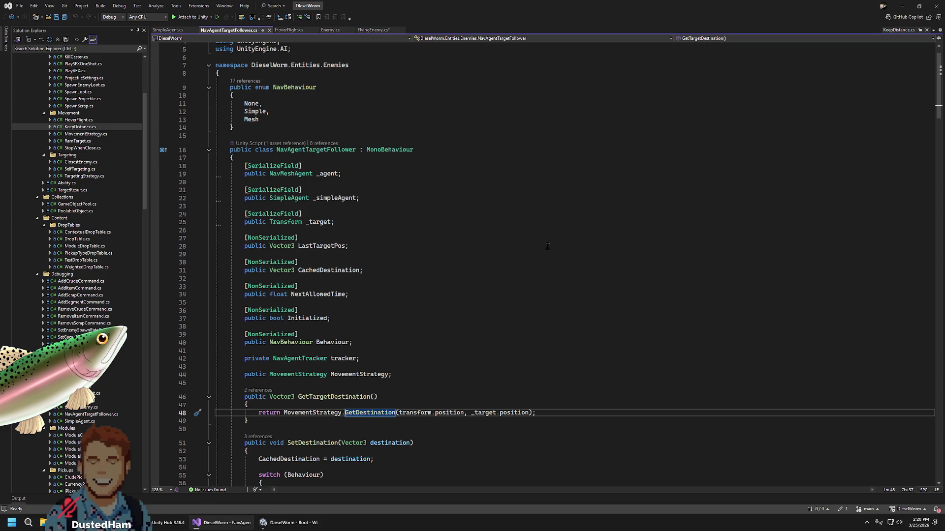
scroll(548, 245, down, 8)
scroll(544, 250, down, 7)
scroll(544, 250, down, 10)
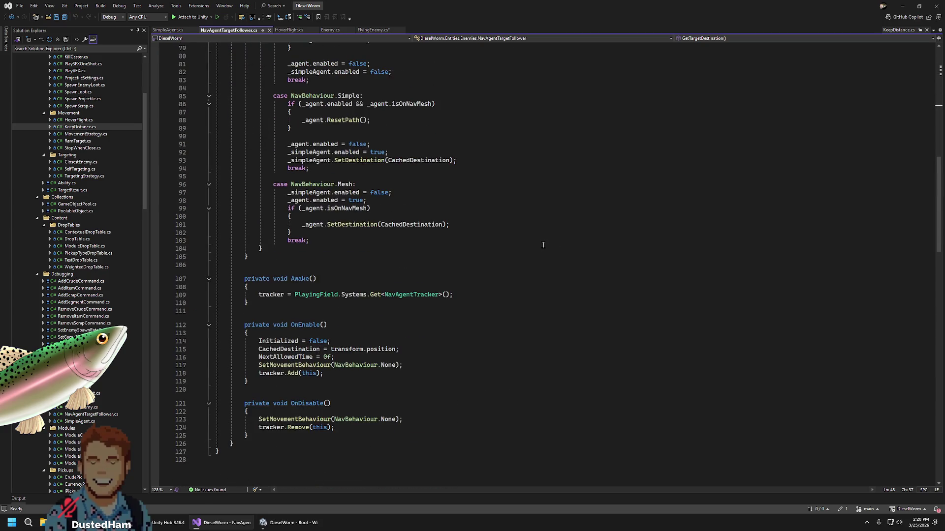
scroll(546, 246, up, 15)
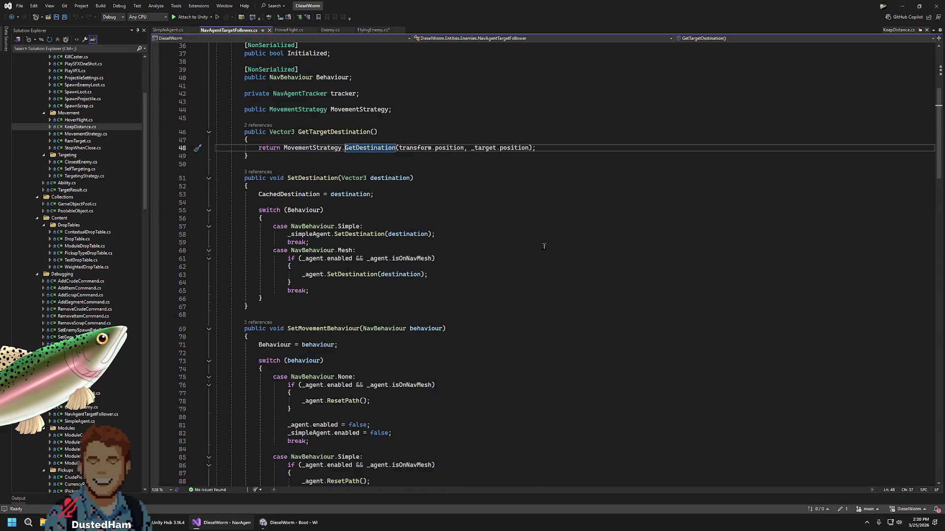
scroll(548, 246, up, 11)
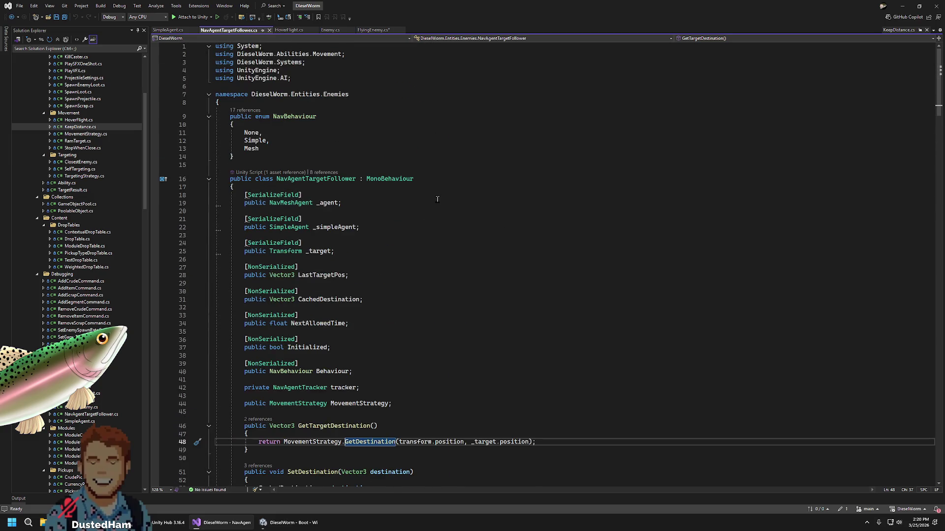
scroll(419, 179, down, 7)
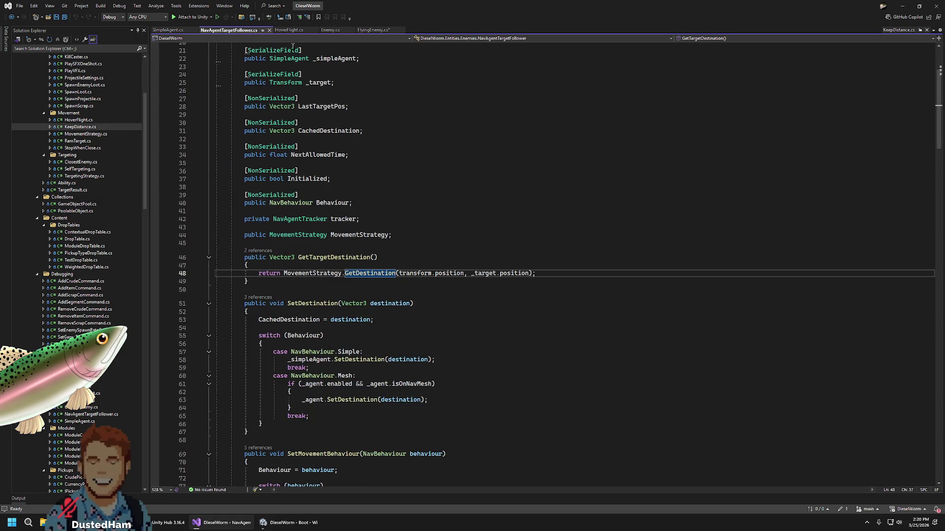
click(301, 30)
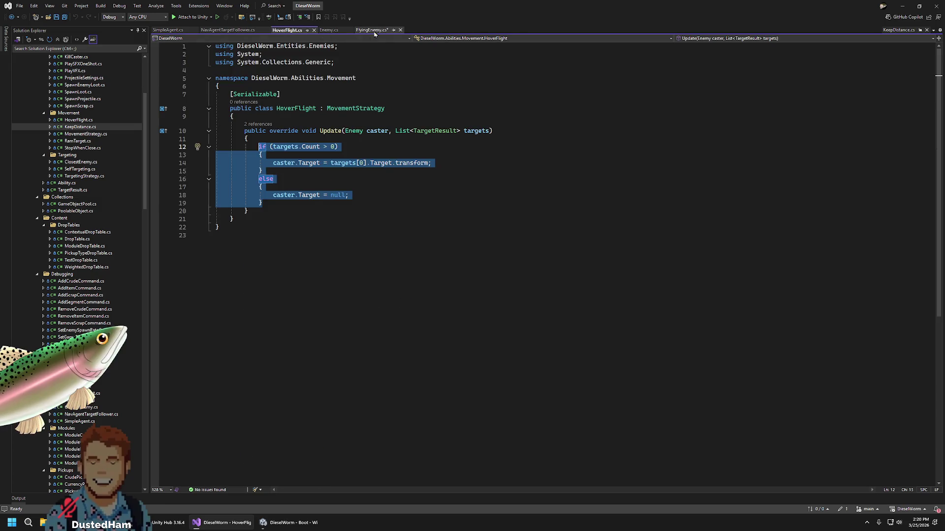
Recheck the Update(this, targets) call on line 120 of Enemy's Tick method
click(372, 30)
click(329, 30)
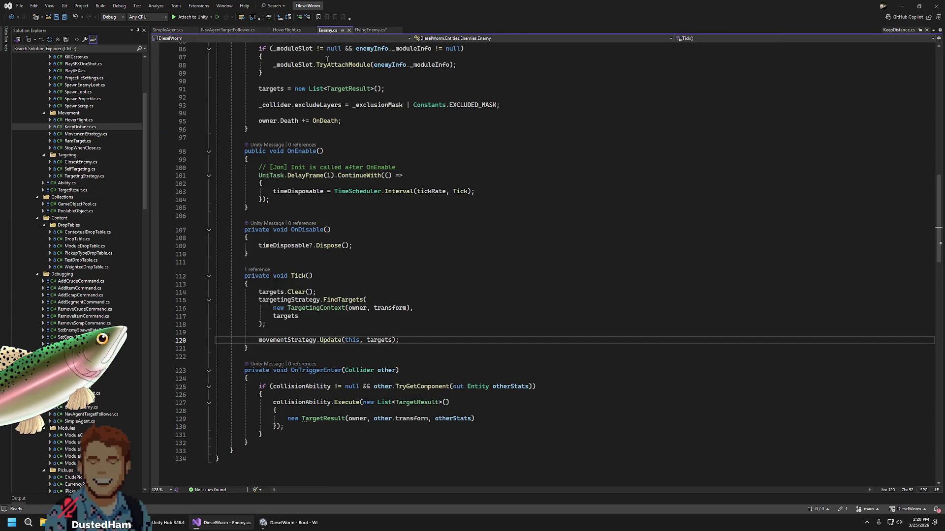
click(311, 292)
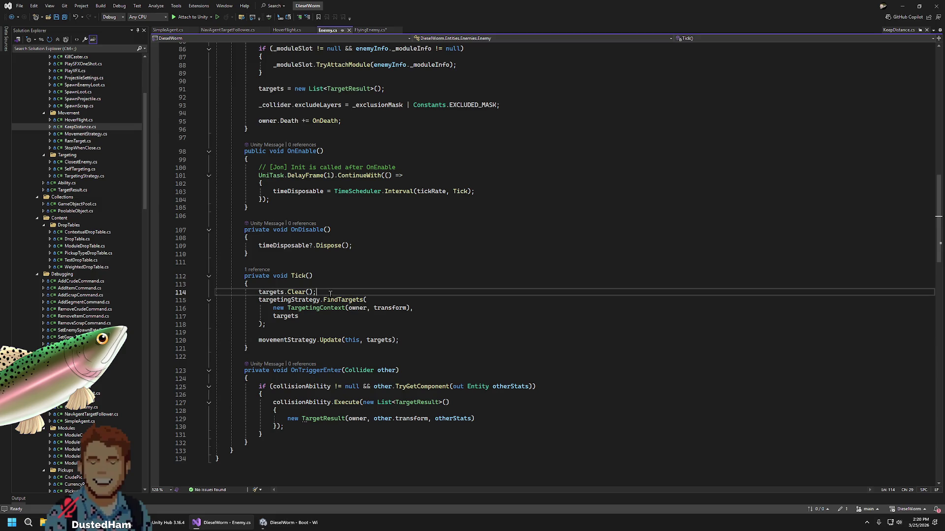
double_click(330, 340)
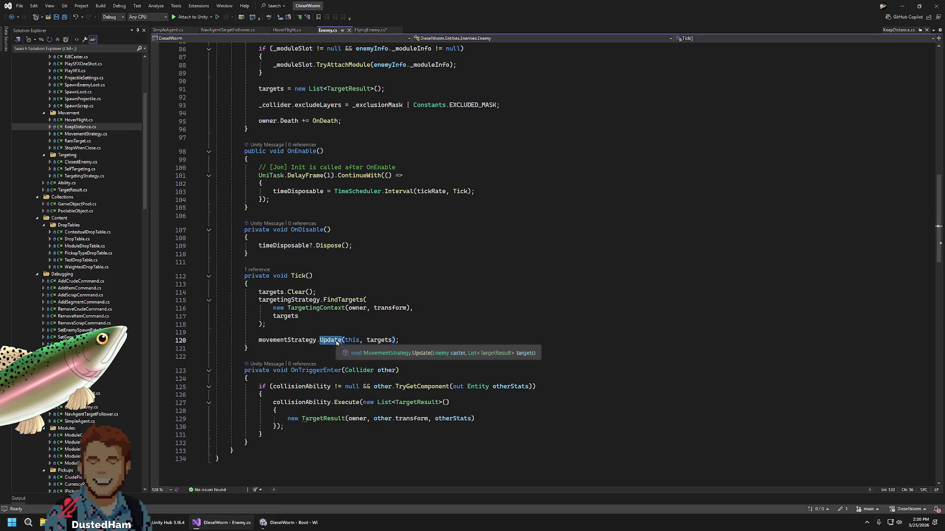
double_click(379, 340)
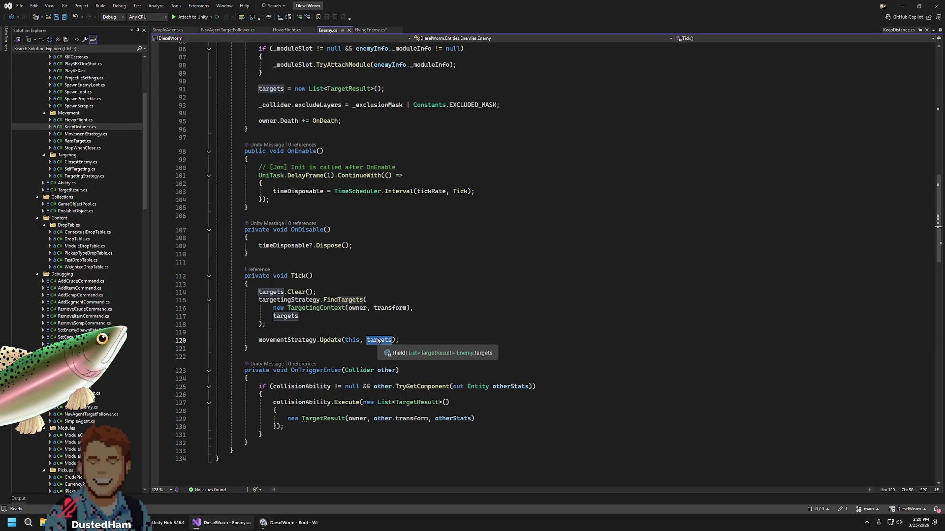
Remove the target-selection if/else block from HoverFlight's Update method, leaving the method empty
click(363, 31)
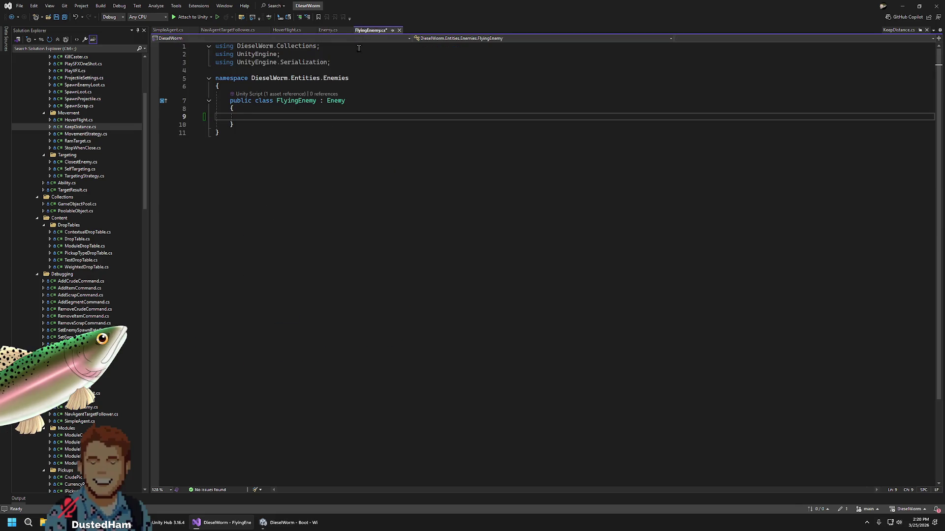
click(287, 30)
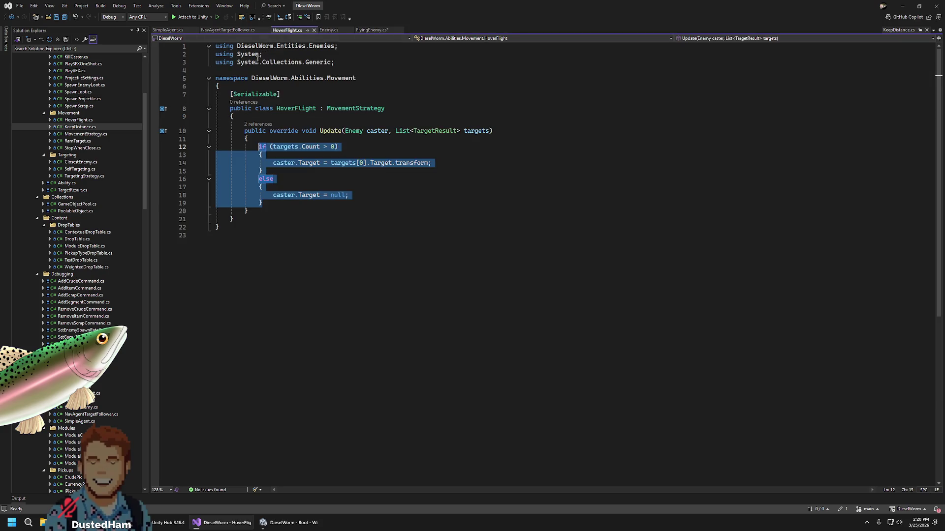
key(Delete)
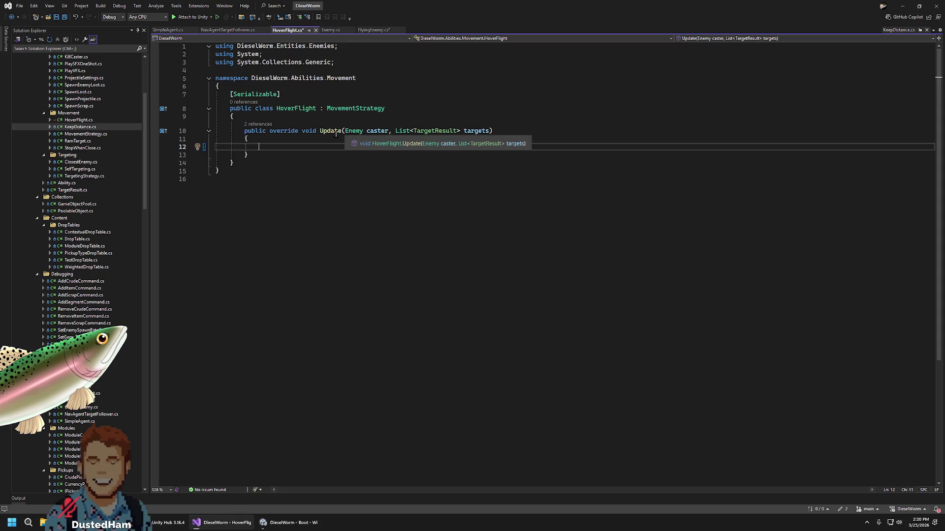
click(80, 134)
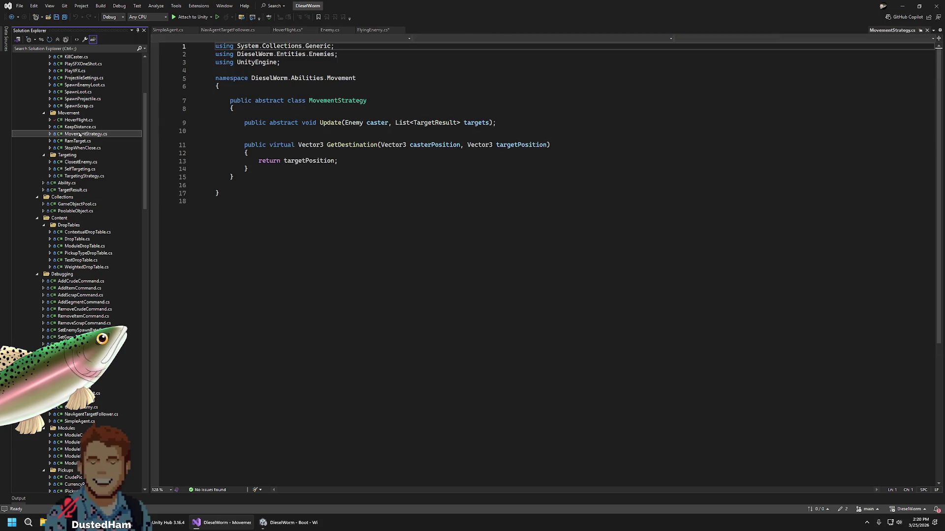
Look through the SpawnEnemyLoot and SpawnLoot effect scripts, then open the MovementStrategy base class
scroll(74, 144, up, 4)
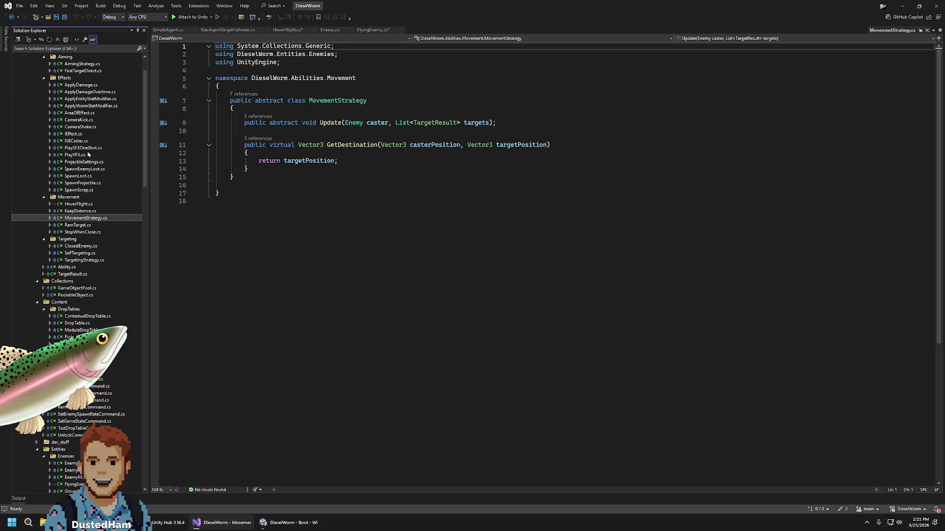
click(86, 169)
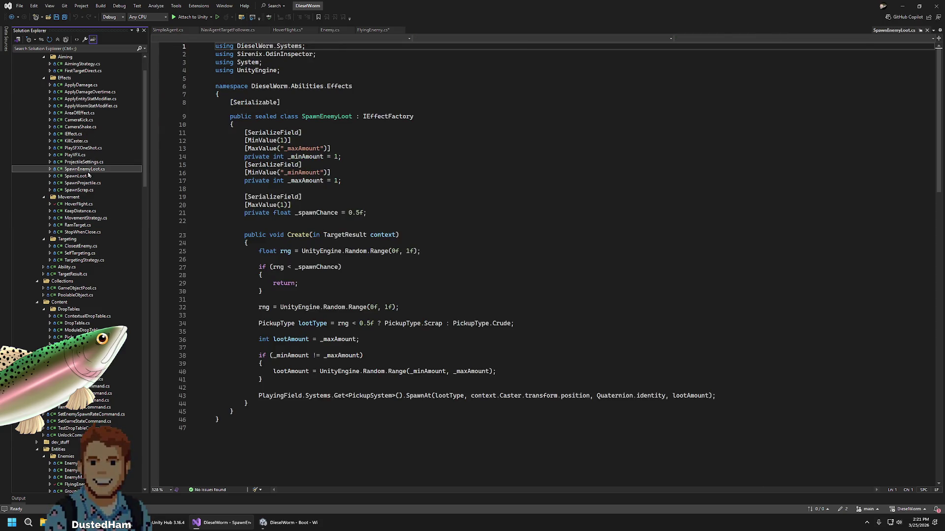
click(88, 176)
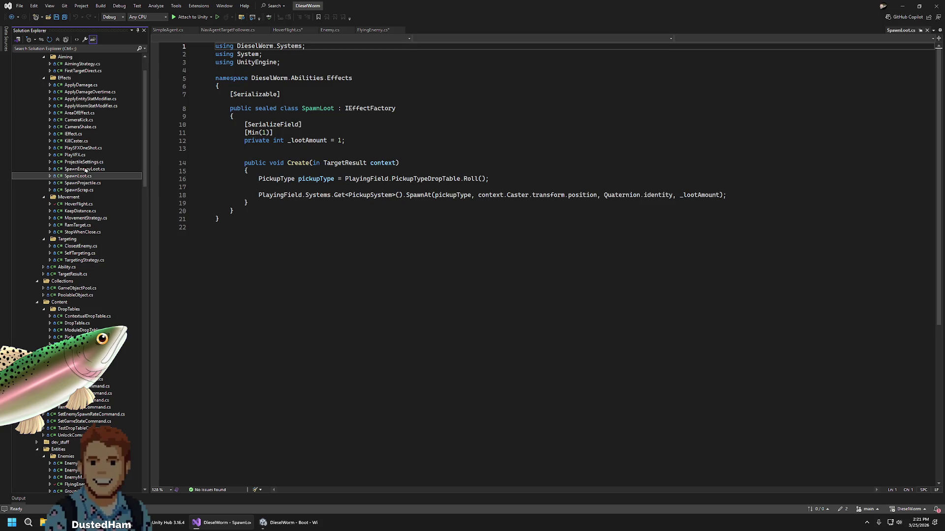
click(82, 218)
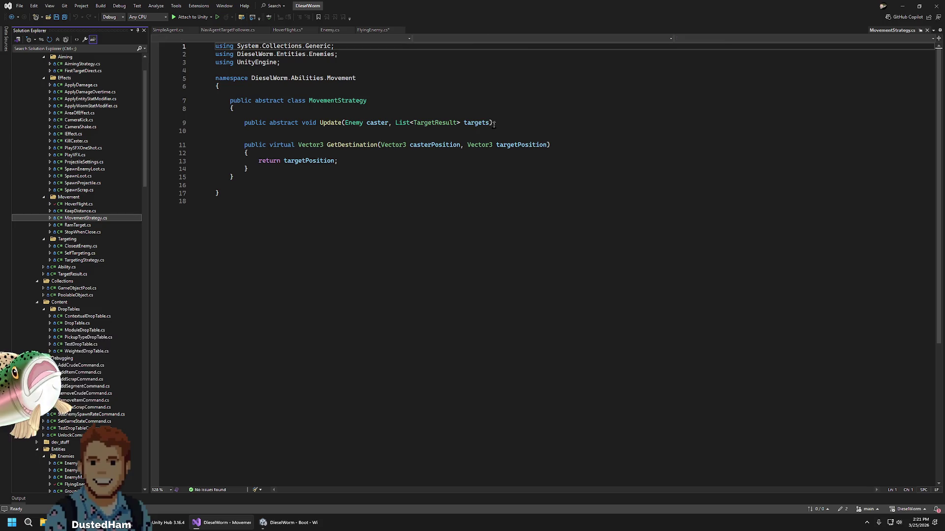
Compare the empty HoverFlight Update with the empty FlyingEnemy class, ending on FlyingEnemy.cs
click(291, 30)
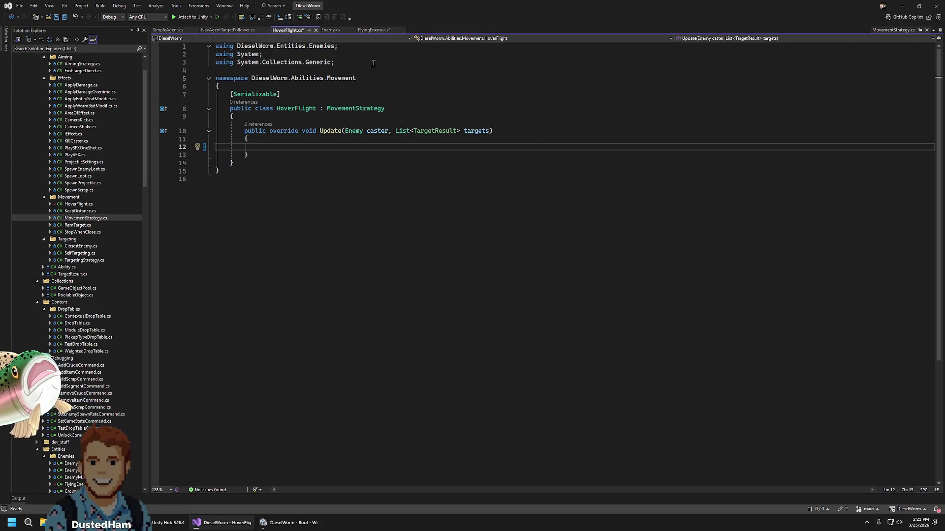
click(374, 30)
click(288, 30)
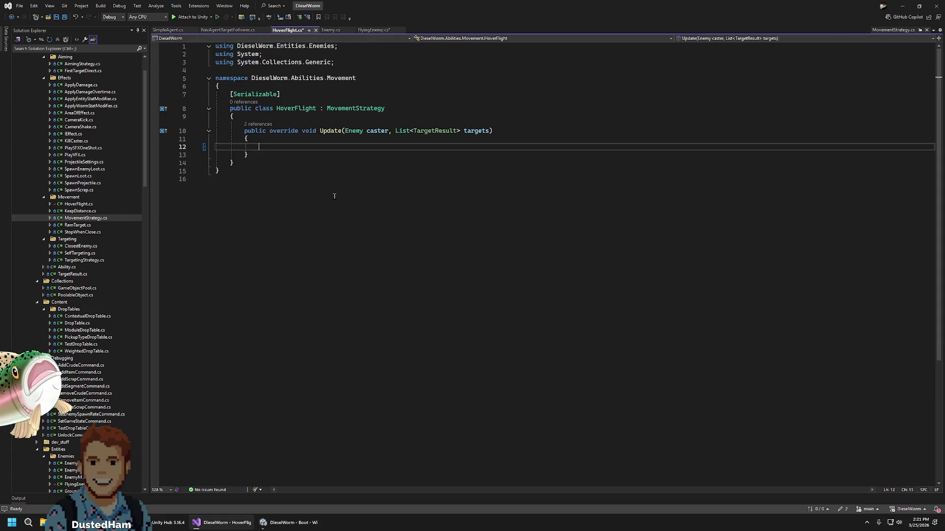
click(372, 30)
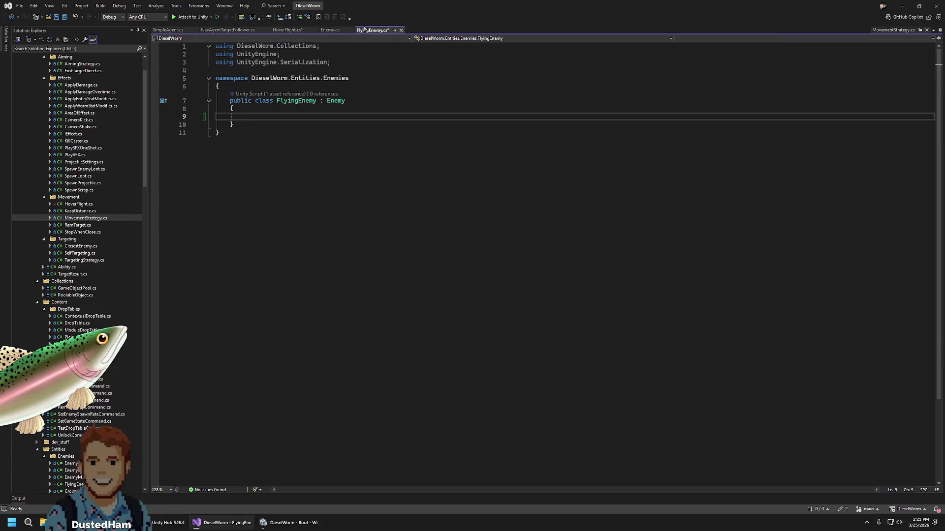
click(287, 31)
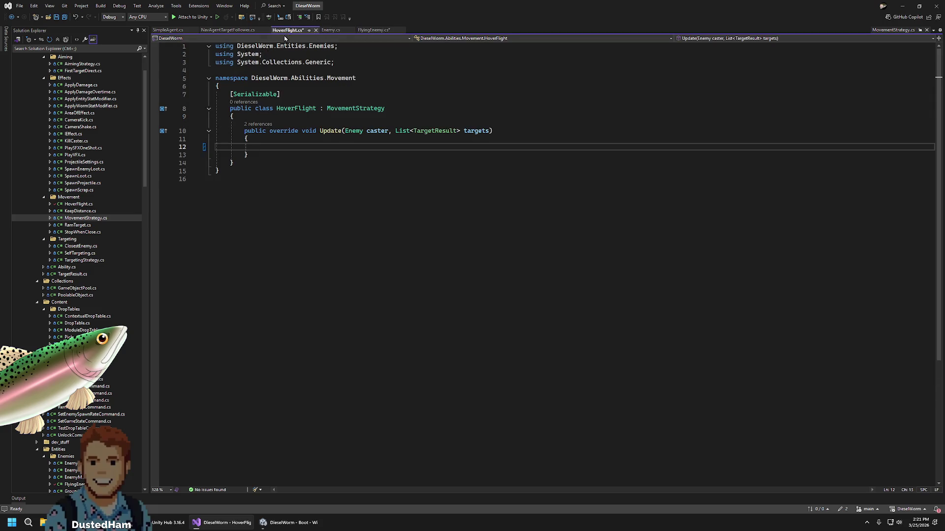
key(ctrl+Tab)
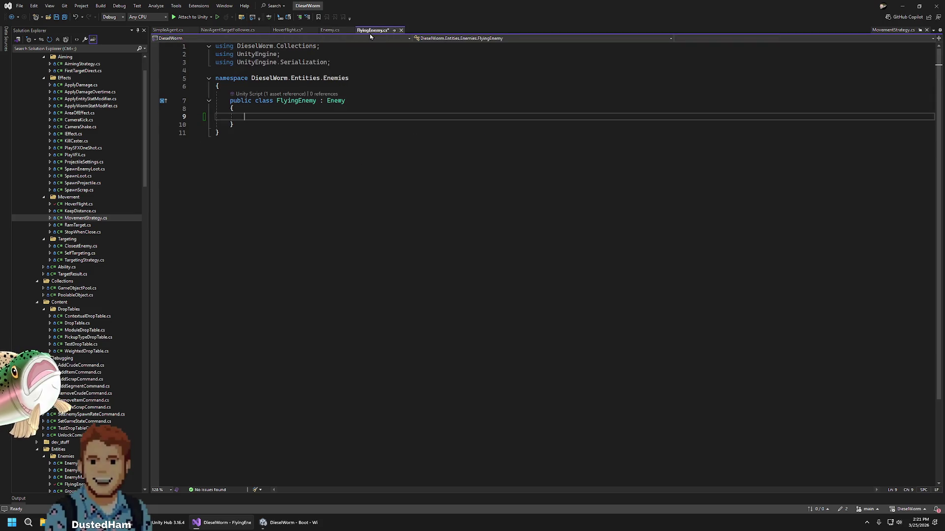
Write caster.transform.position in HoverFlight's Update using autocomplete
key(ctrl+Tab)
text(caster.t)
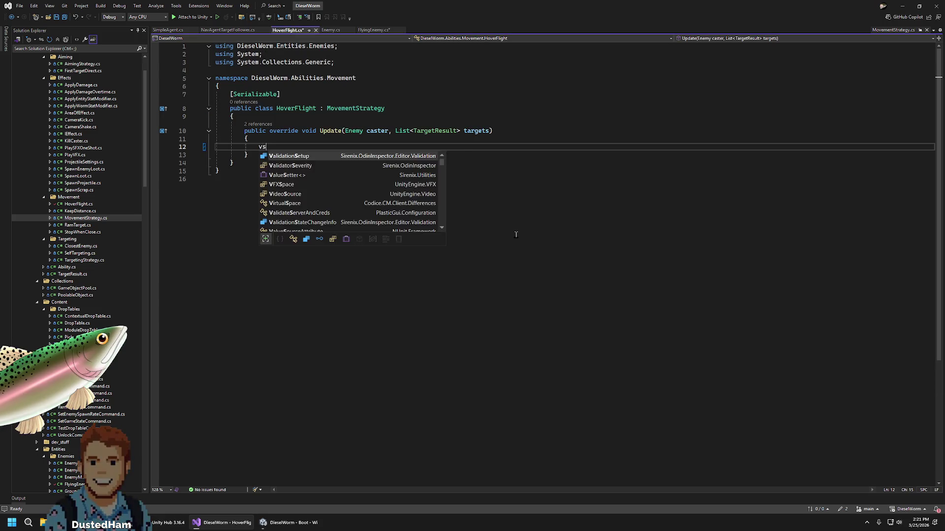
key(Down)
key(Tab)
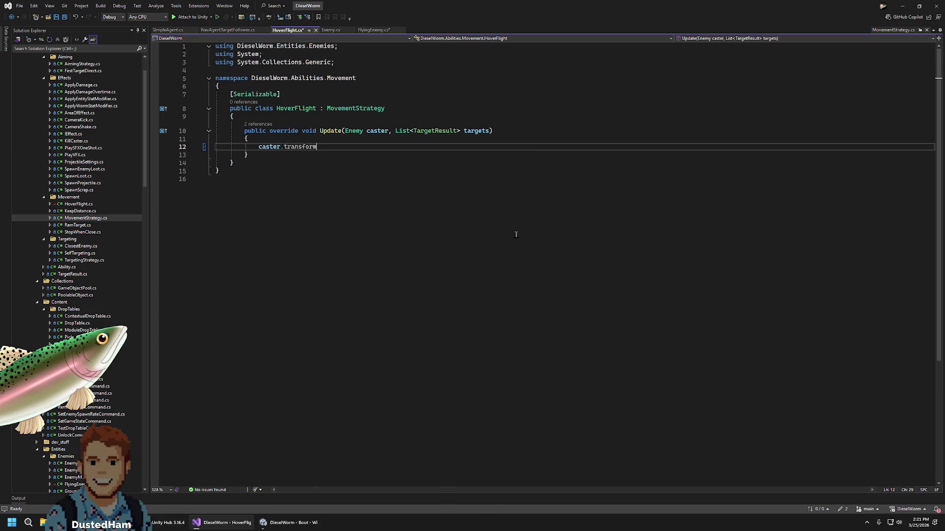
text(.p)
key(Tab)
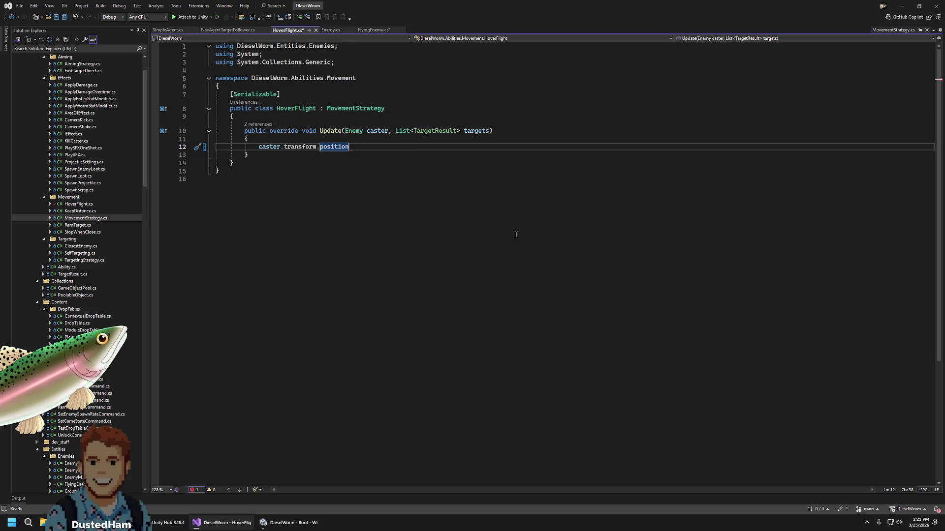
Delete the caster.transform.position line and open KeepDistance.cs for reference
key(shift+Home)
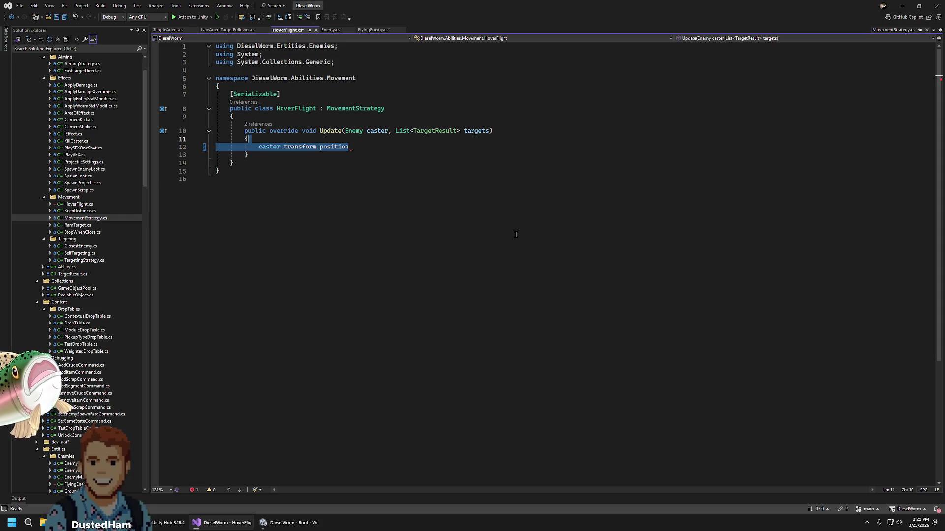
key(BackSpace)
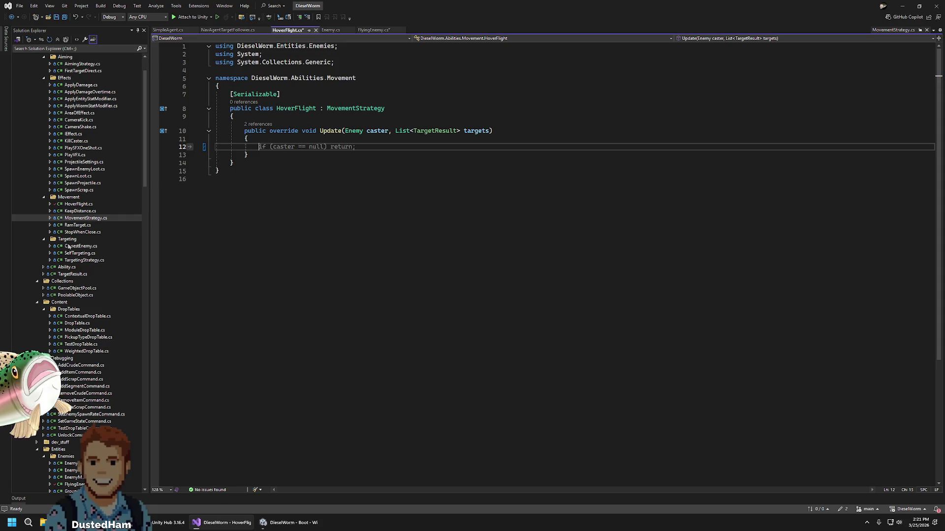
click(81, 211)
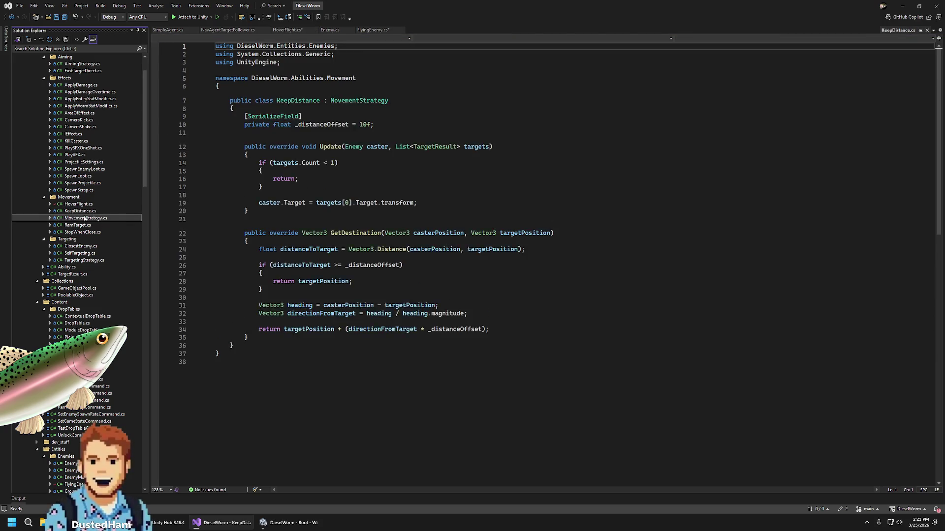
View KeepDistance.cs and HoverFlight.cs, then read Enemy.cs's Tick method
click(90, 211)
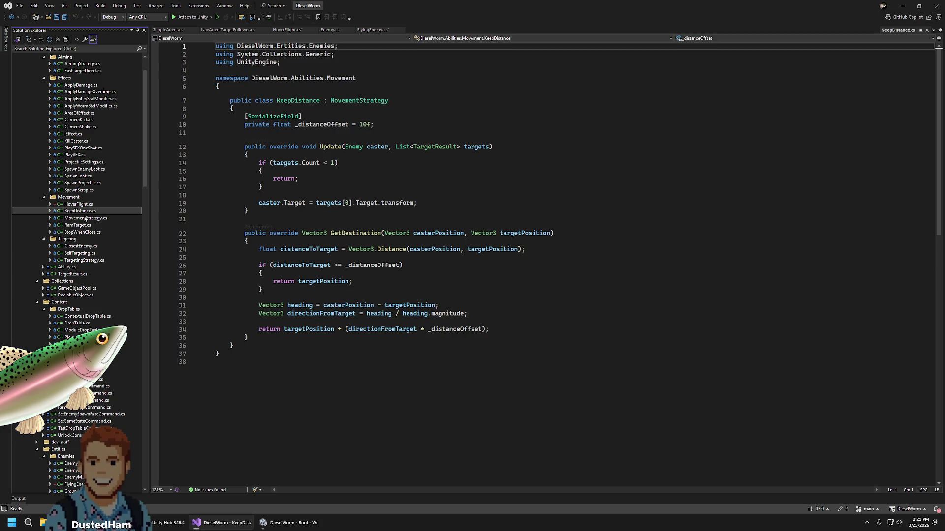
click(79, 204)
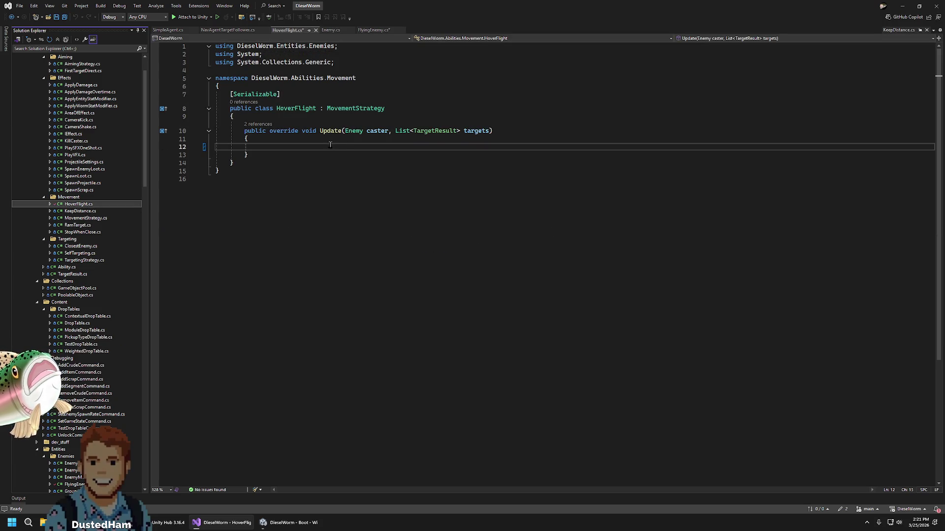
click(325, 32)
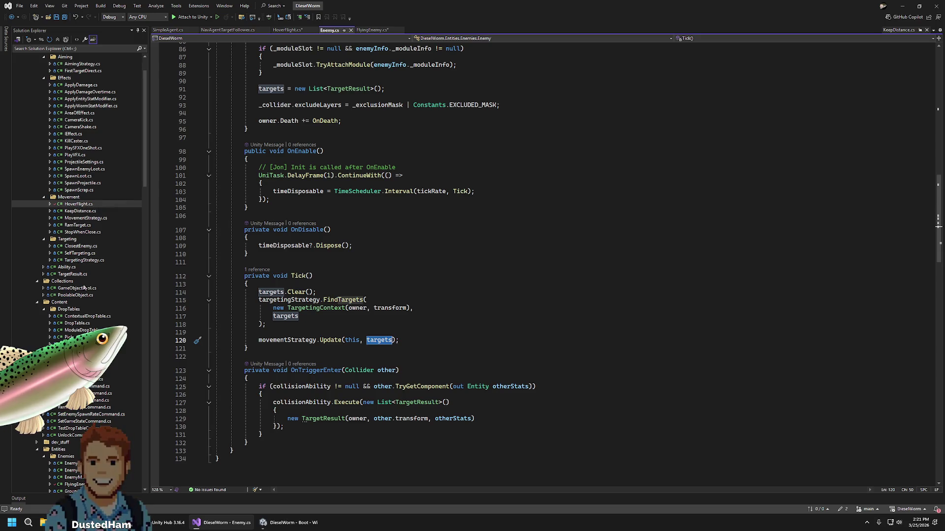
scroll(88, 345, down, 6)
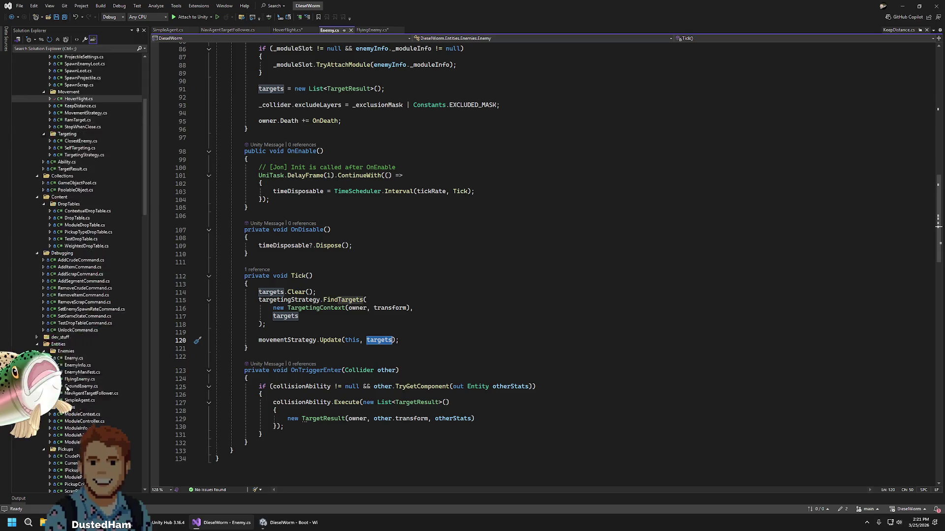
Open NavAgentTargetFollower.cs, then go back through HoverFlight.cs to the empty FlyingEnemy class
double_click(91, 373)
scroll(451, 333, down, 5)
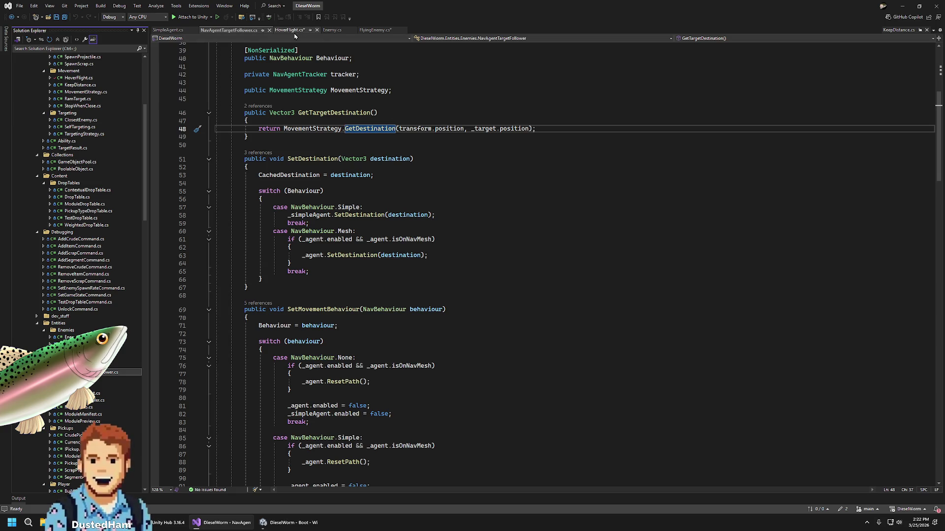
click(294, 31)
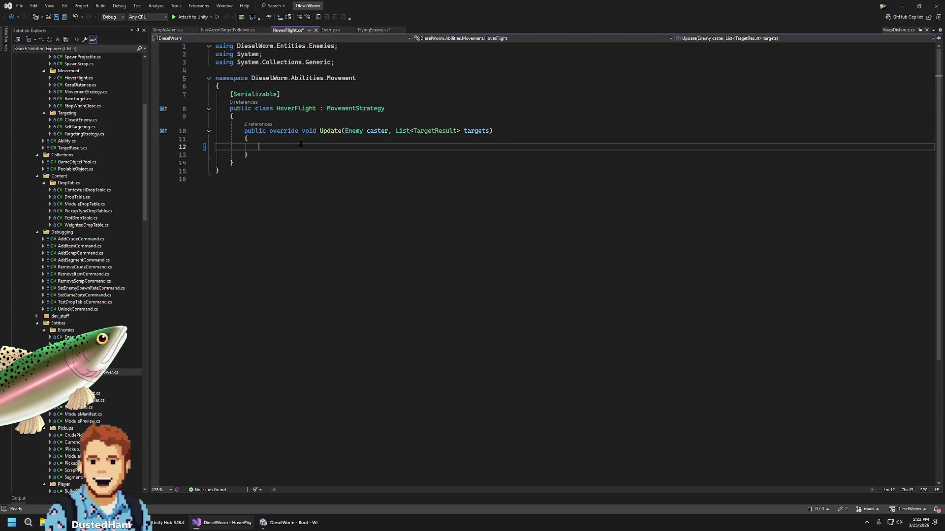
click(382, 31)
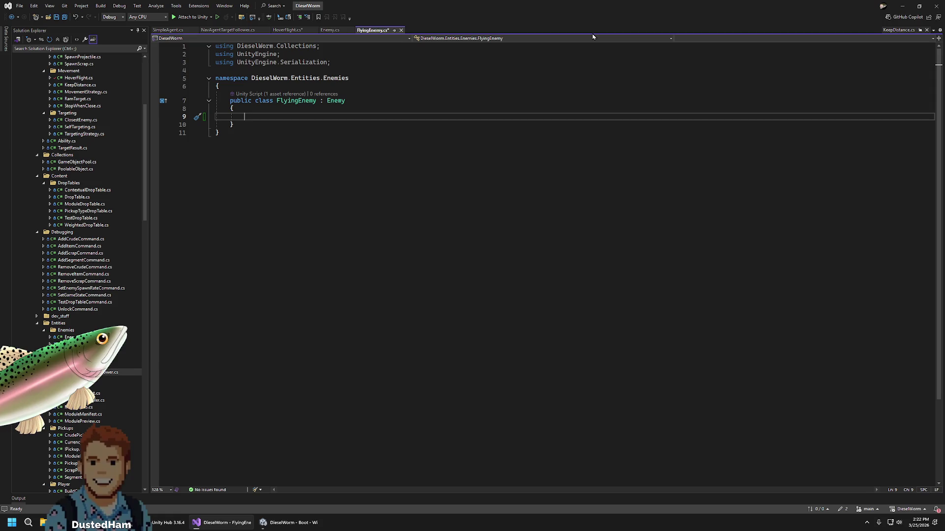
Review the MovementStrategy, KeepDistance and RamTarget scripts against HoverFlight.cs
scroll(85, 219, up, 7)
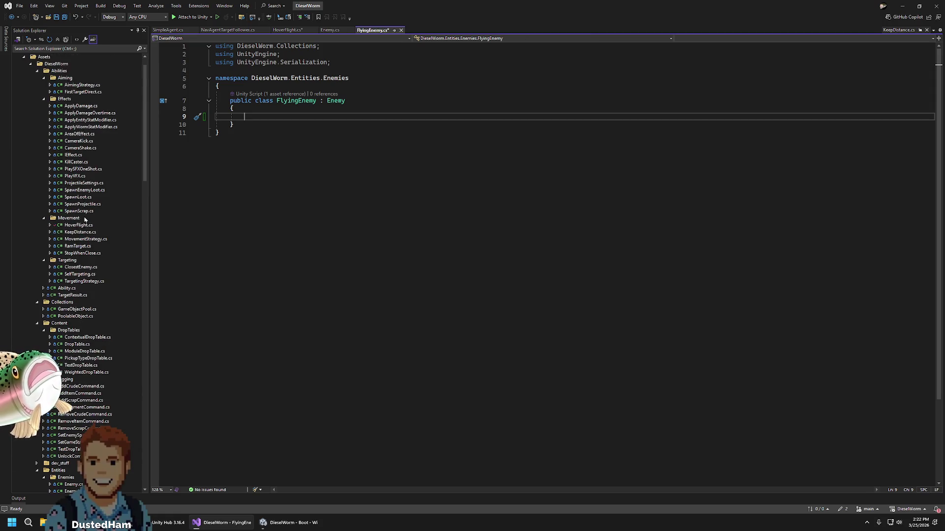
click(86, 239)
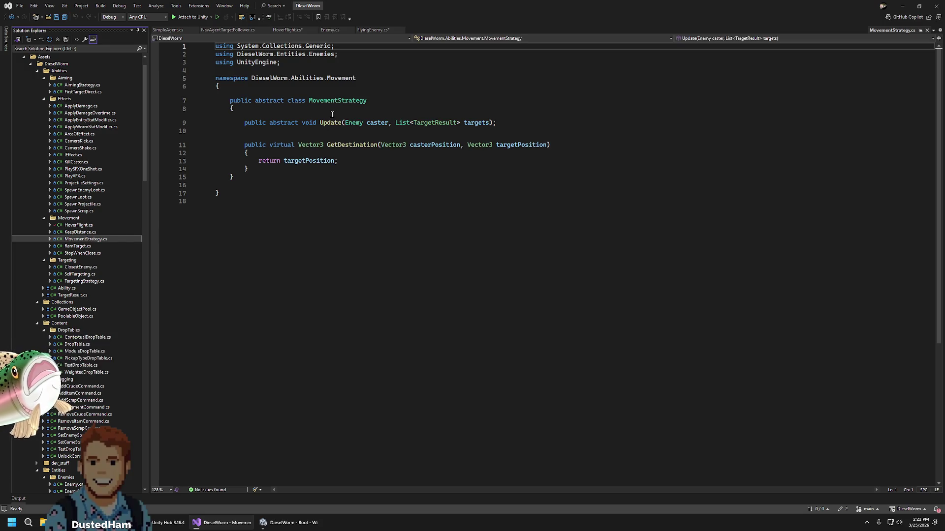
click(284, 30)
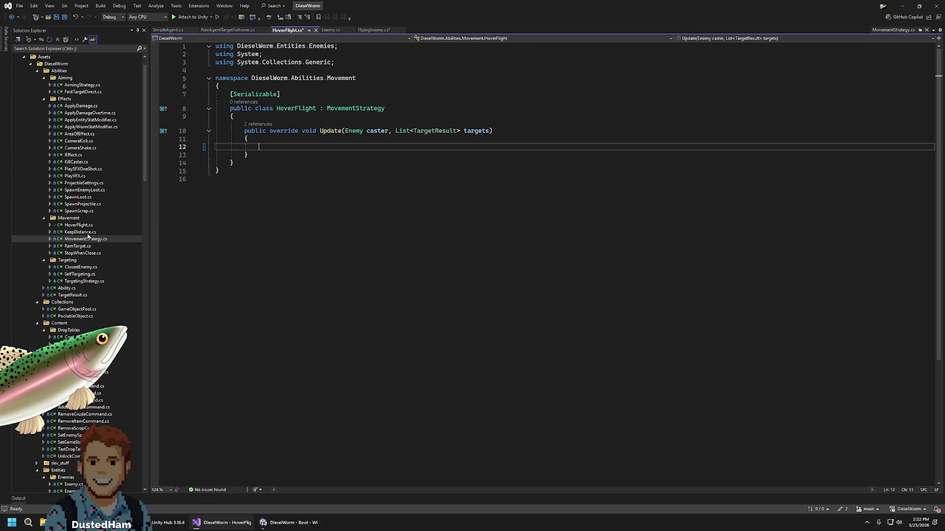
click(87, 232)
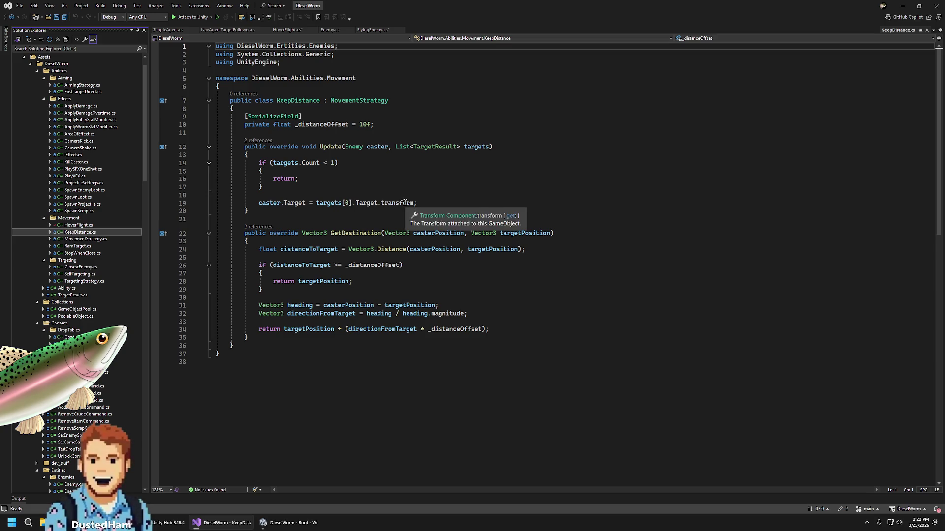
click(83, 247)
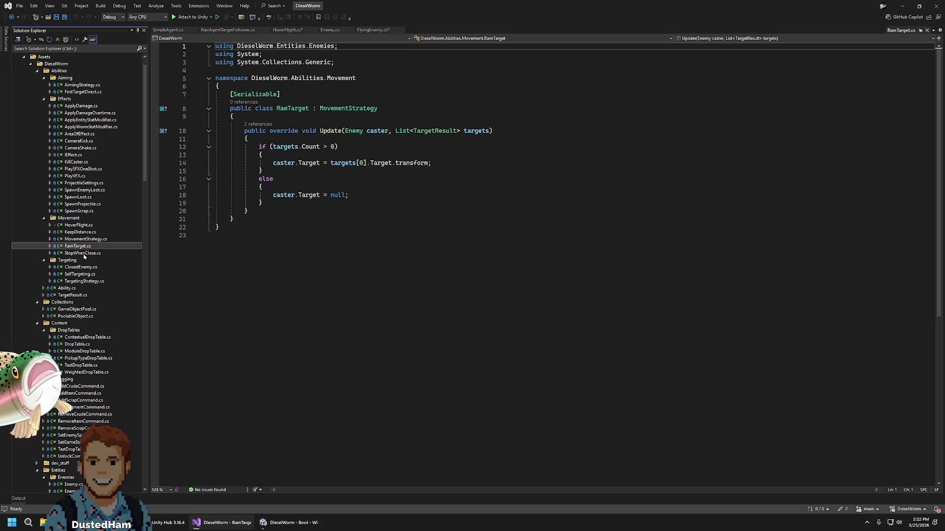
click(90, 227)
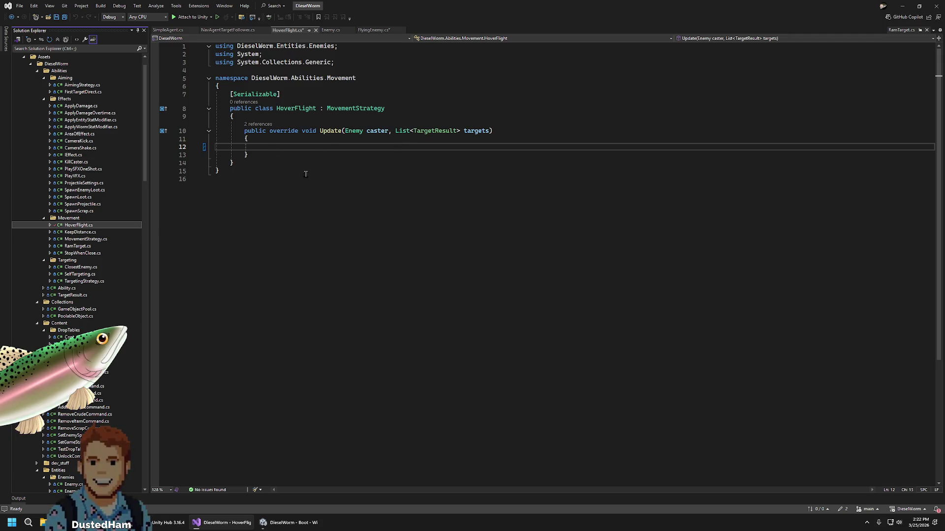
Look over NavAgentTargetFollower.cs, then read Enemy's Tick calling movementStrategy.Update(this, targets)
key(ctrl+Tab)
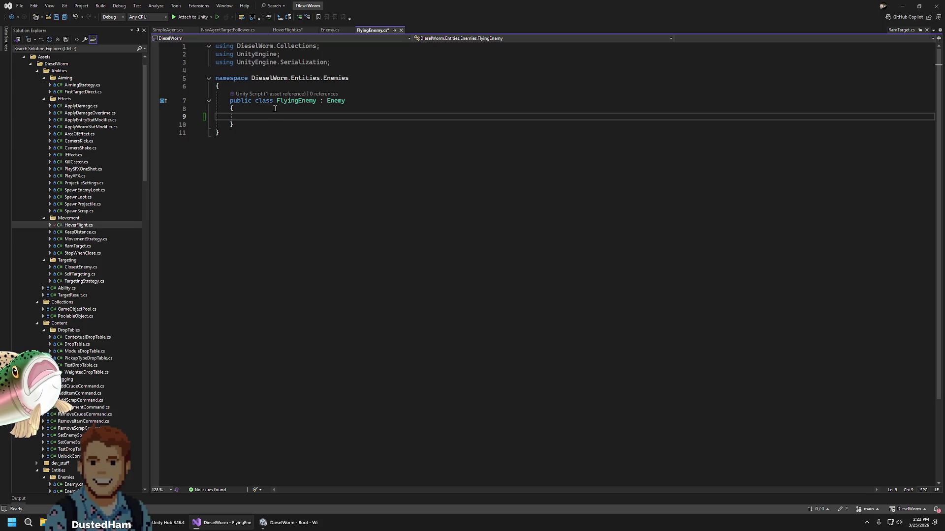
key(ctrl+Tab)
scroll(395, 283, down, 15)
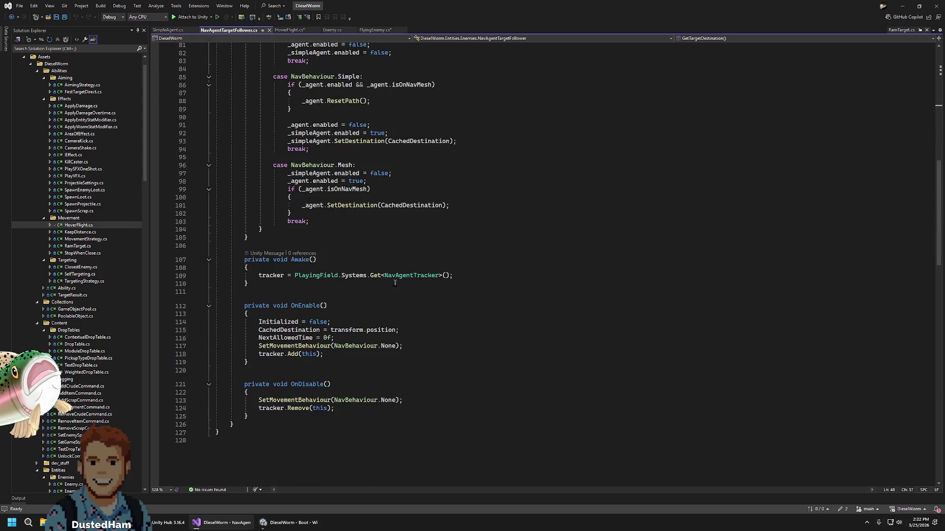
scroll(395, 284, up, 8)
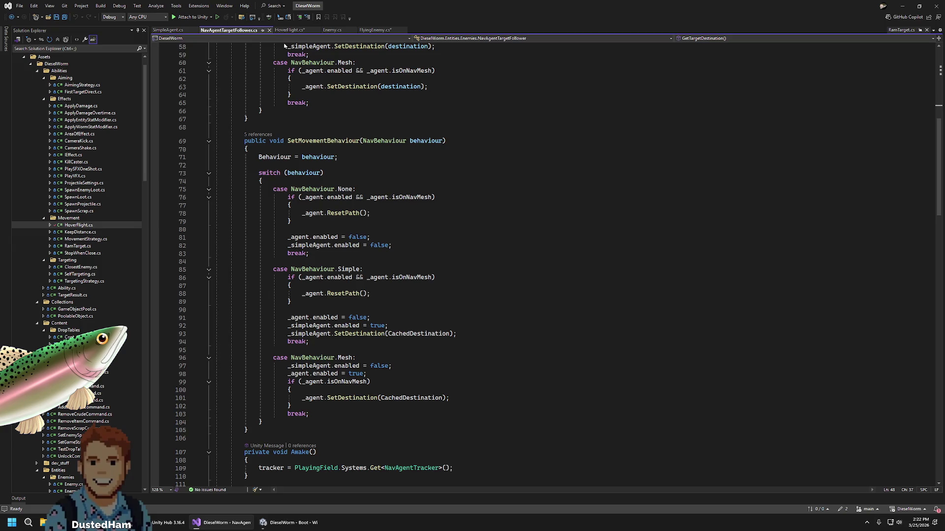
click(332, 29)
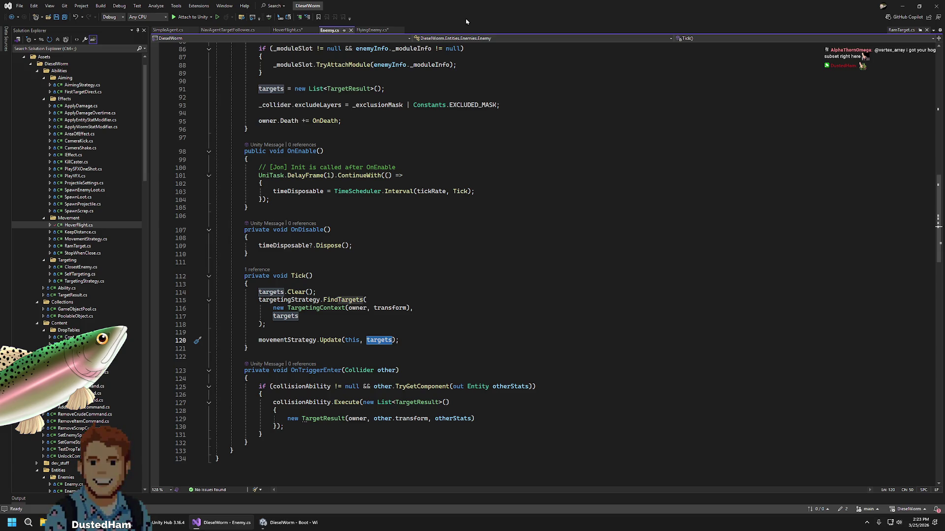
click(409, 340)
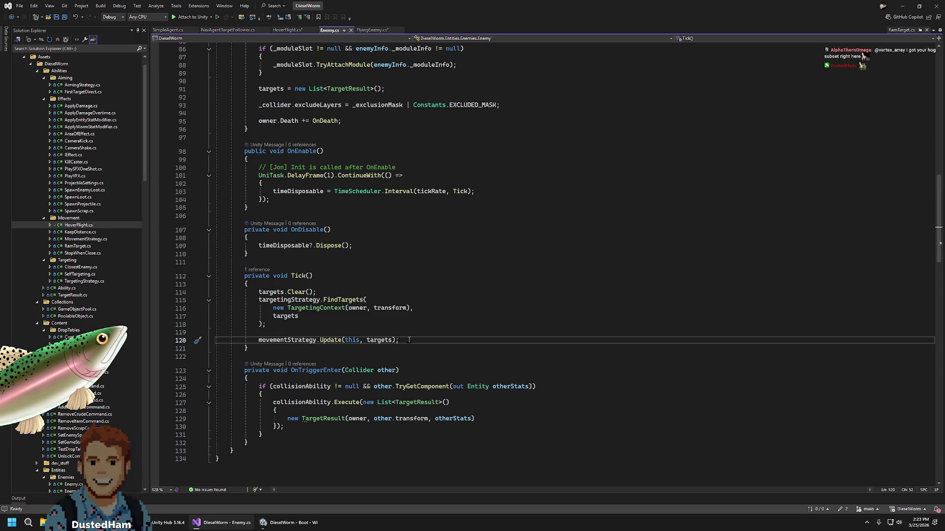
Change Enemy's Tick from private to protected virtual and save Enemy.cs
double_click(300, 341)
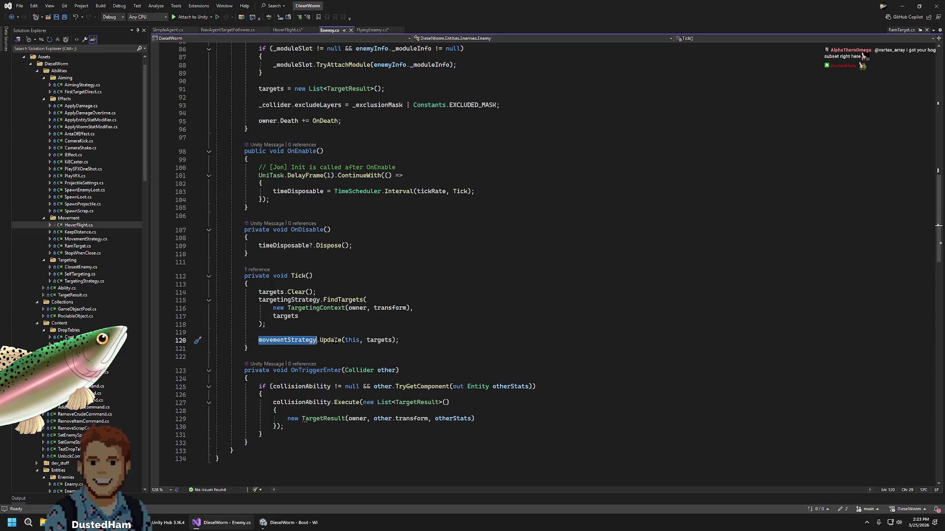
triple_click(335, 341)
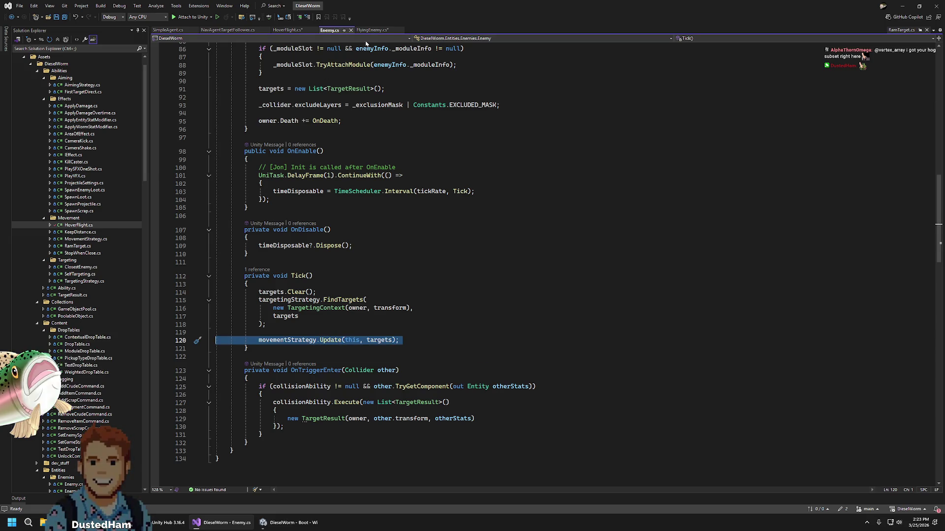
click(373, 30)
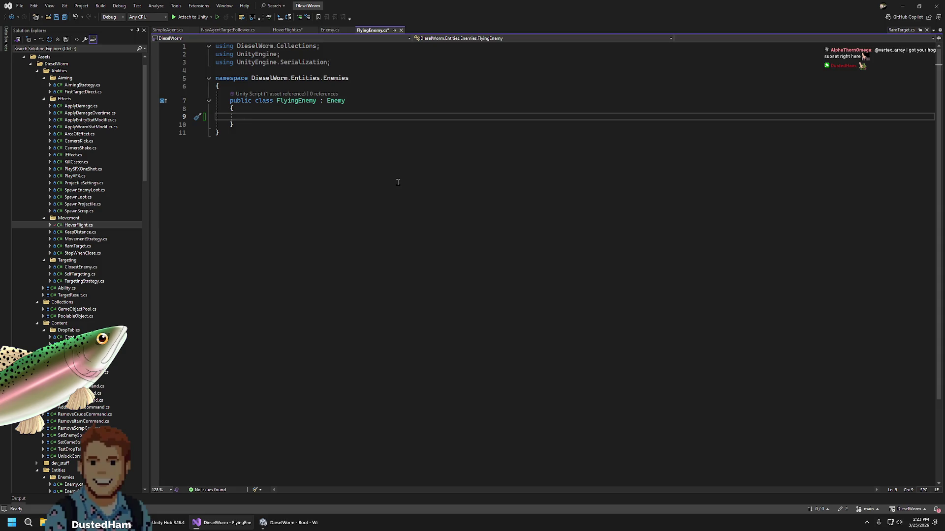
click(328, 30)
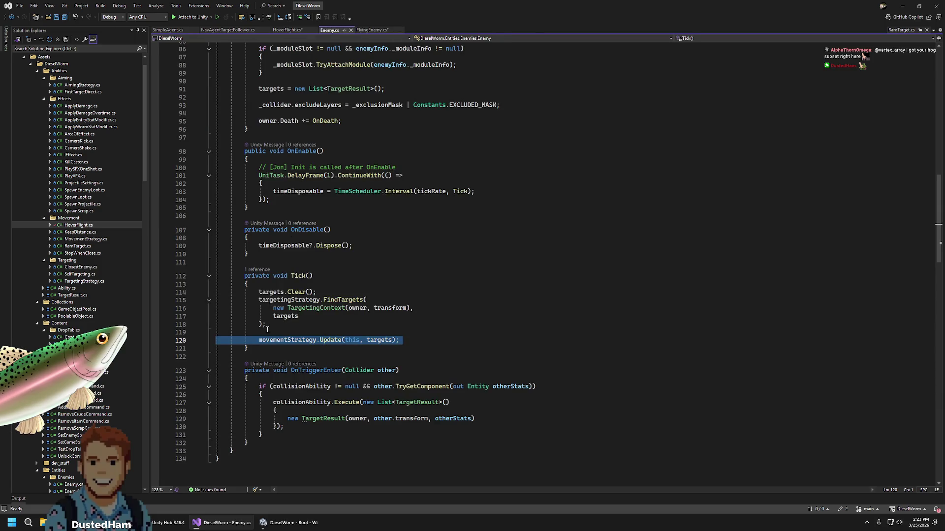
double_click(264, 277)
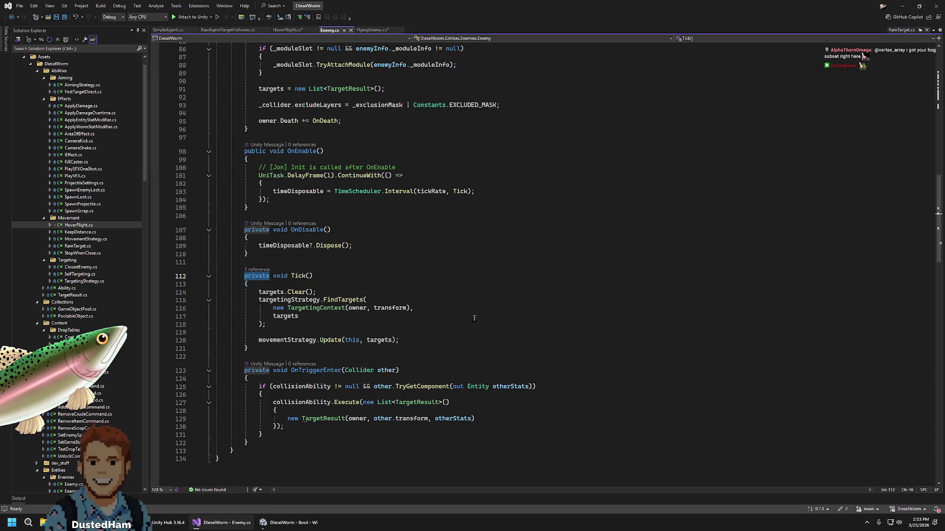
text(protected )
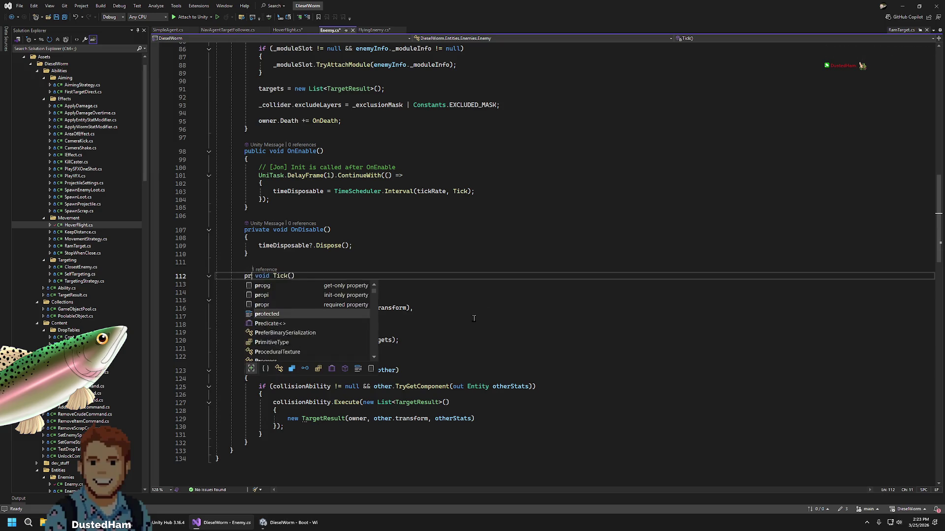
text(virtual)
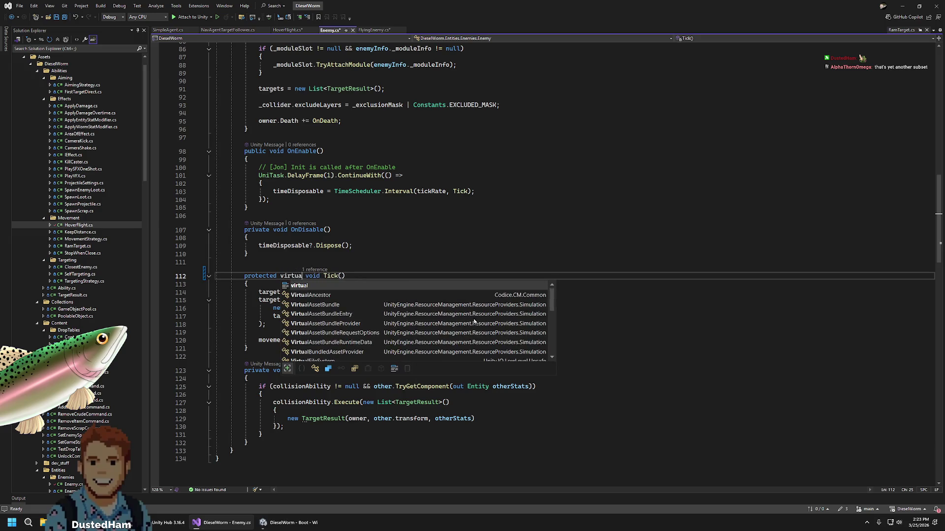
key(ctrl+s)
Add a protected override Tick calling base.Tick() to FlyingEnemy.cs and save it
click(372, 30)
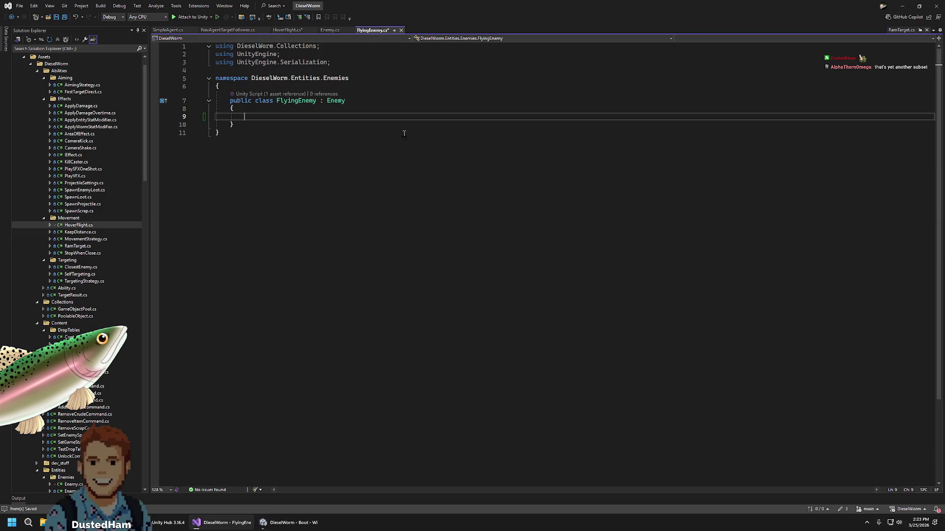
text(protected override void )
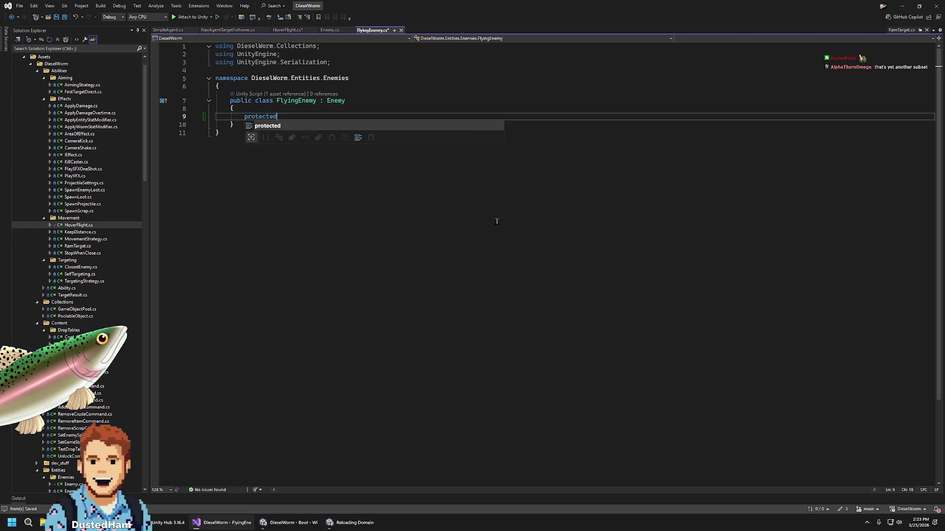
text(Ti)
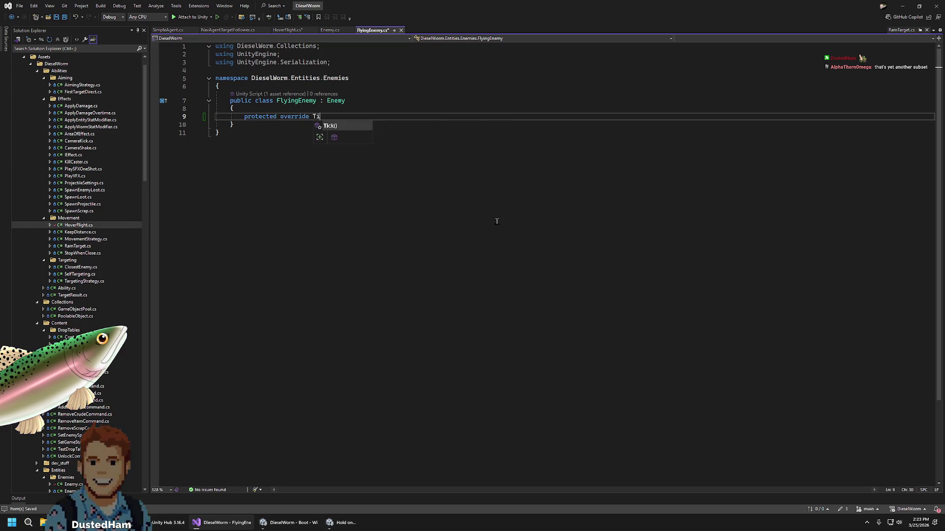
key(Tab)
key(End)
key(Return)
key(Return)
key(ctrl+s)
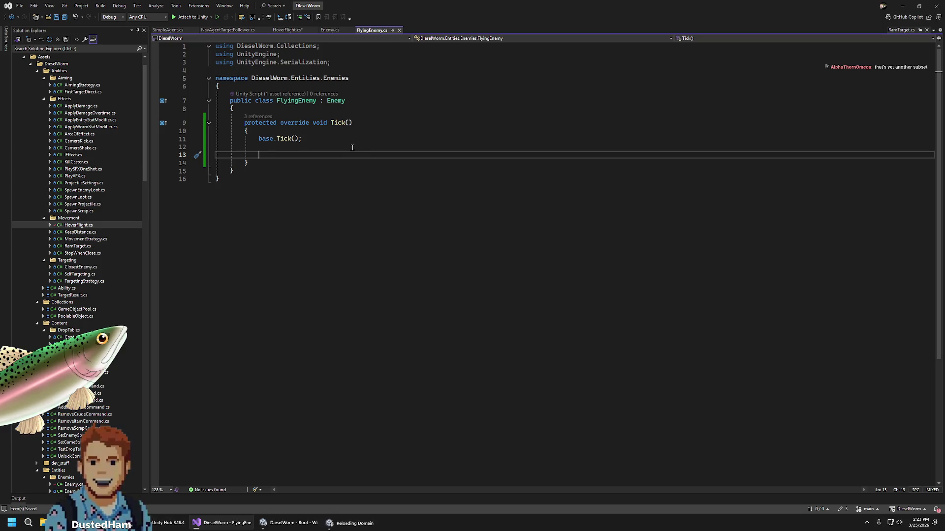
click(328, 31)
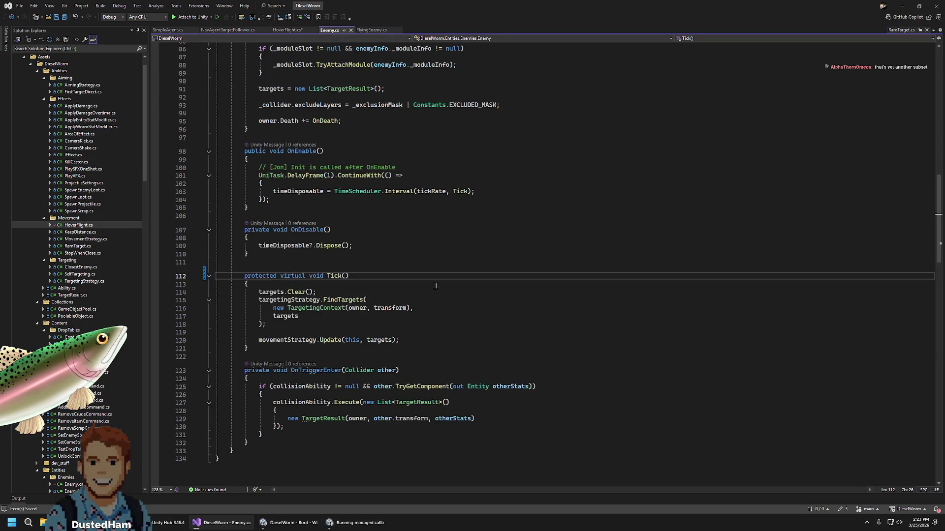
Check the target assignment on line 19 of KeepDistance.cs against HoverFlight.cs
mouse_move(329, 341)
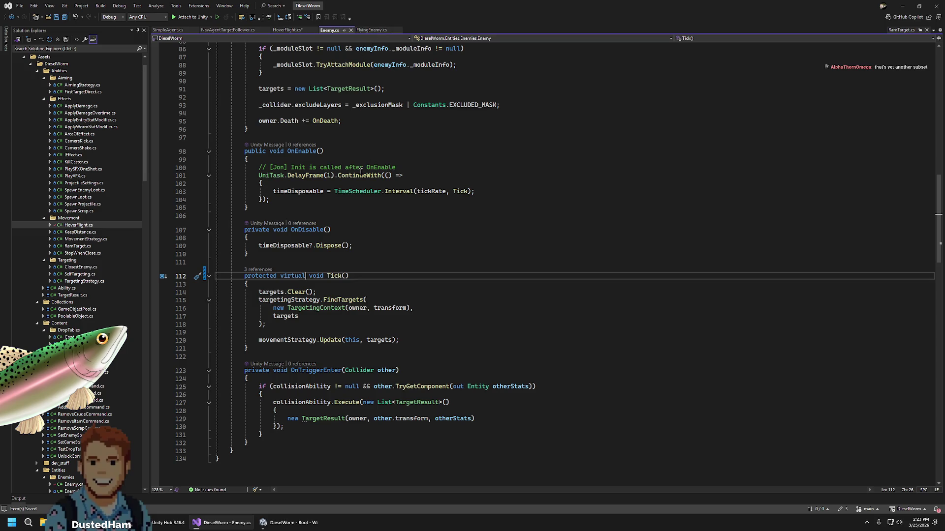
click(284, 32)
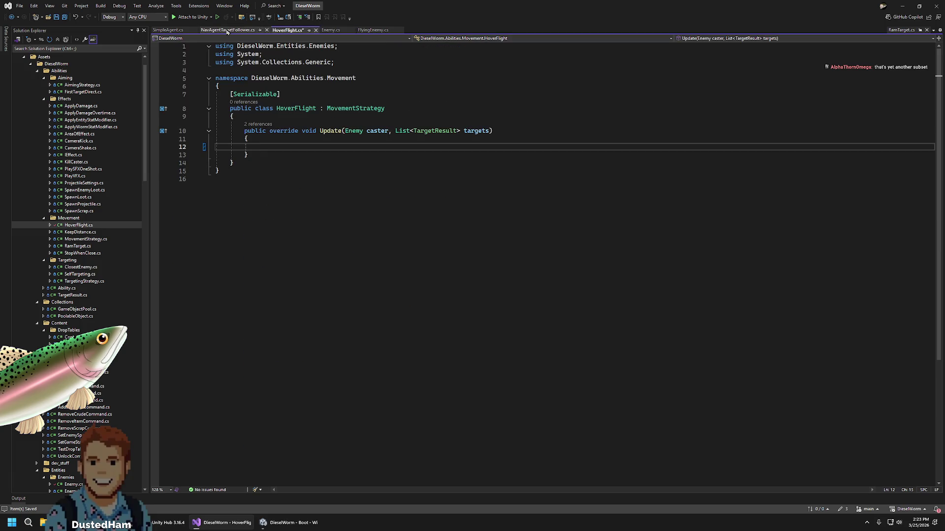
click(79, 232)
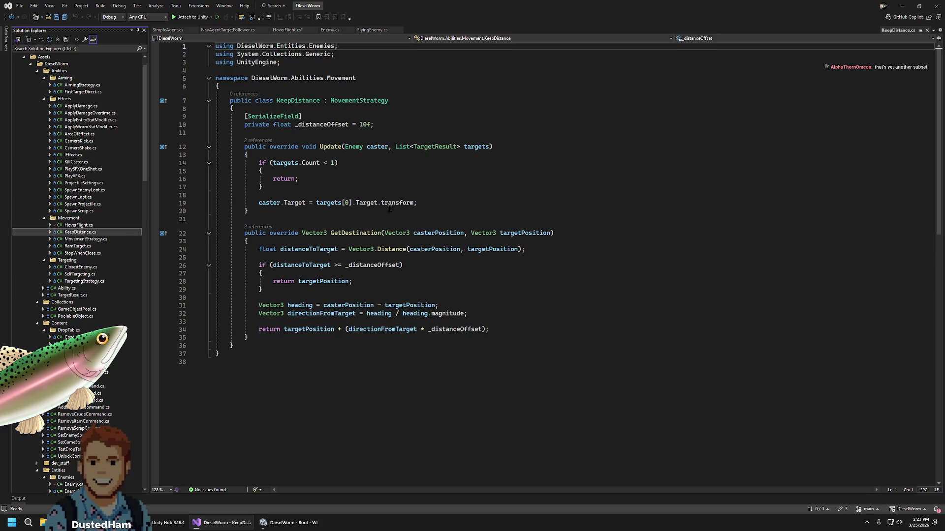
click(437, 204)
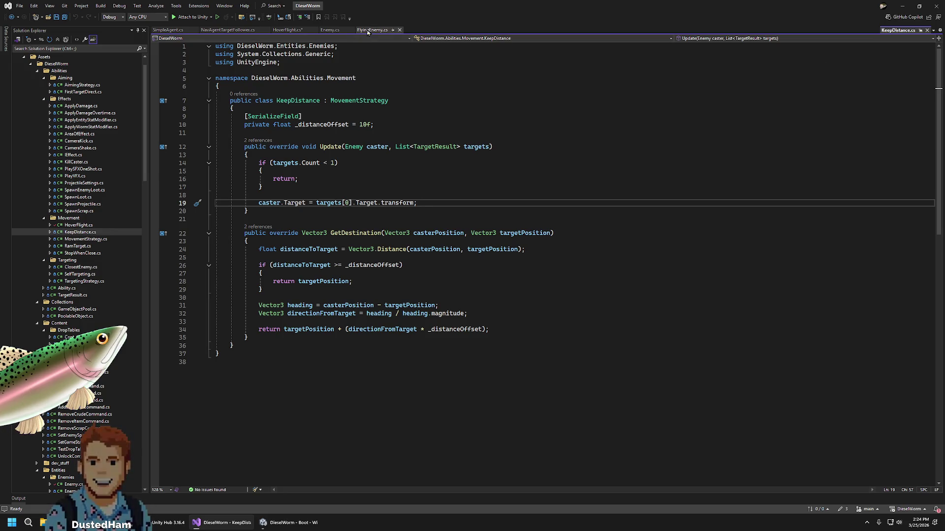
click(294, 31)
Trace the uses of targets in Enemy's Tick, then open RamTarget.cs for reference
click(332, 30)
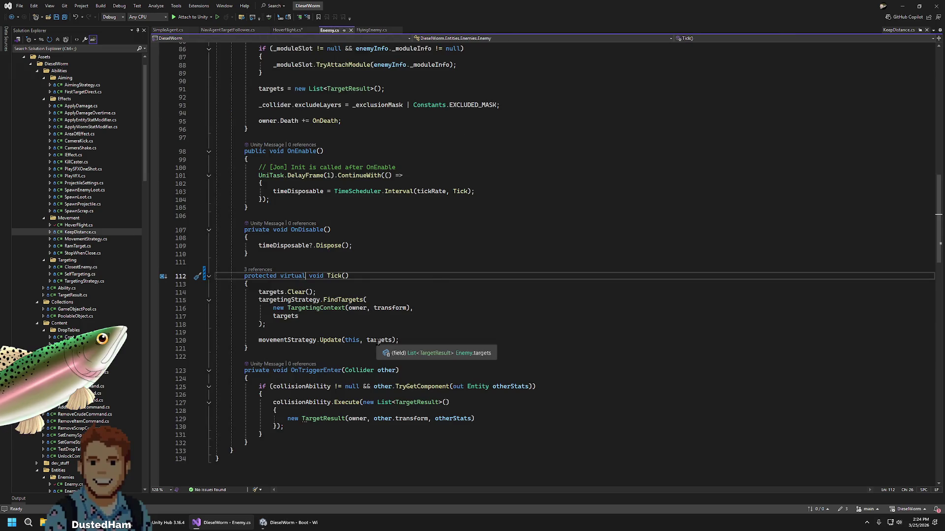
double_click(378, 342)
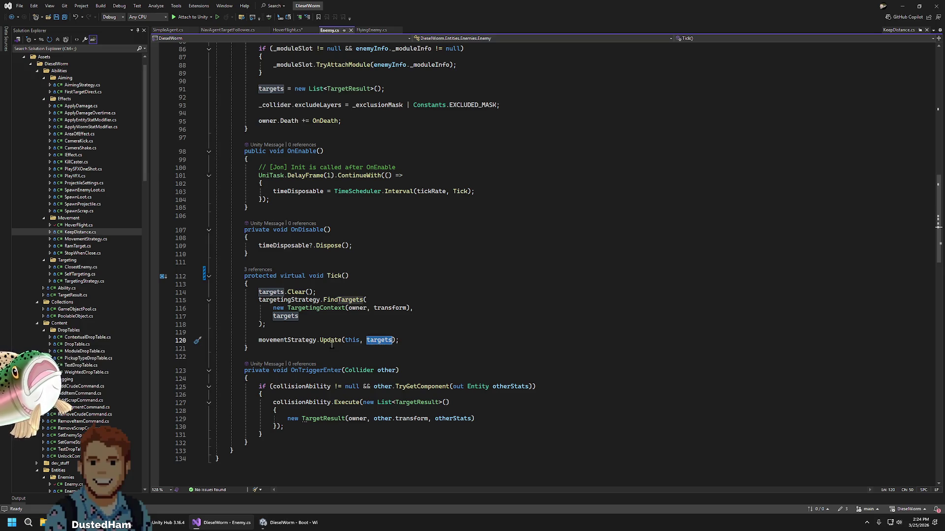
scroll(399, 310, up, 20)
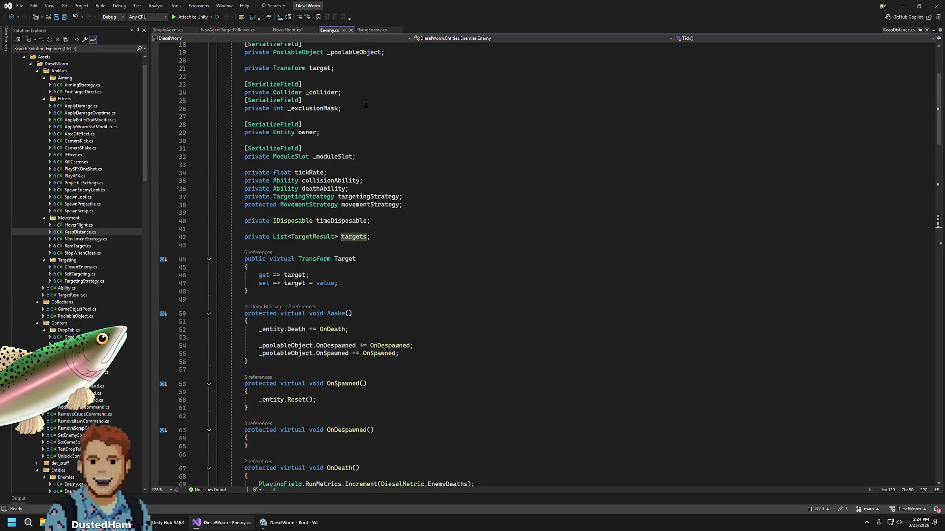
scroll(468, 266, down, 20)
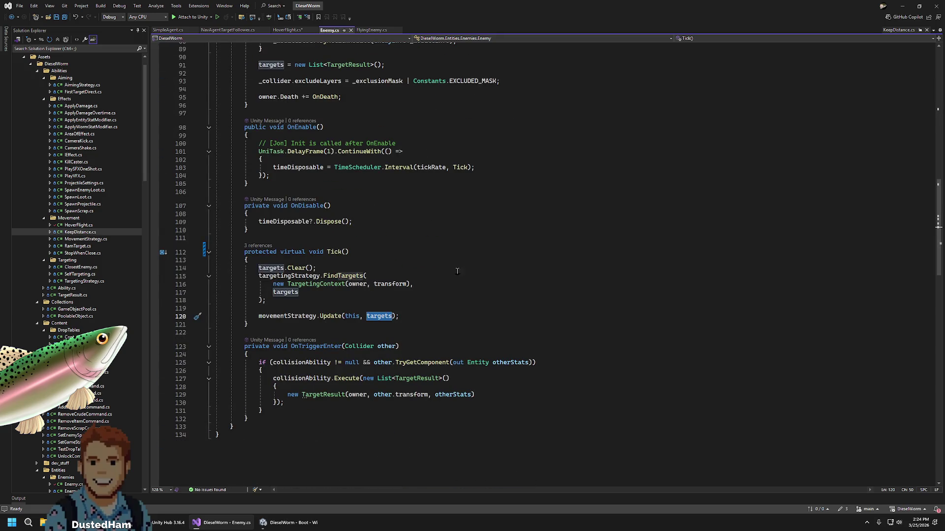
click(418, 319)
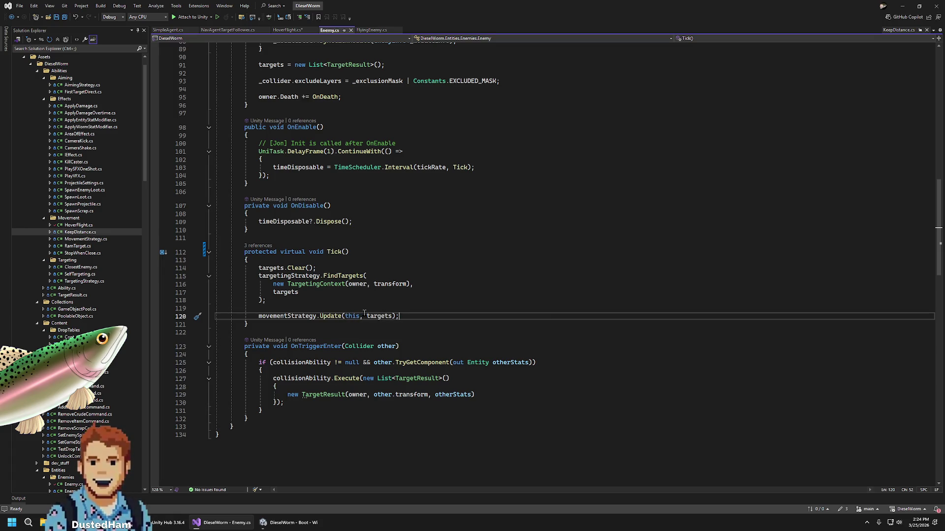
click(288, 30)
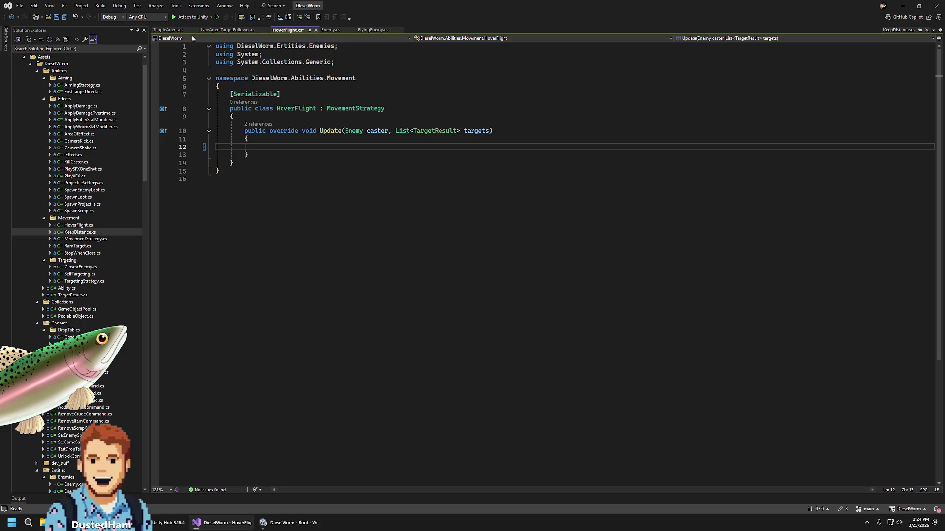
click(82, 248)
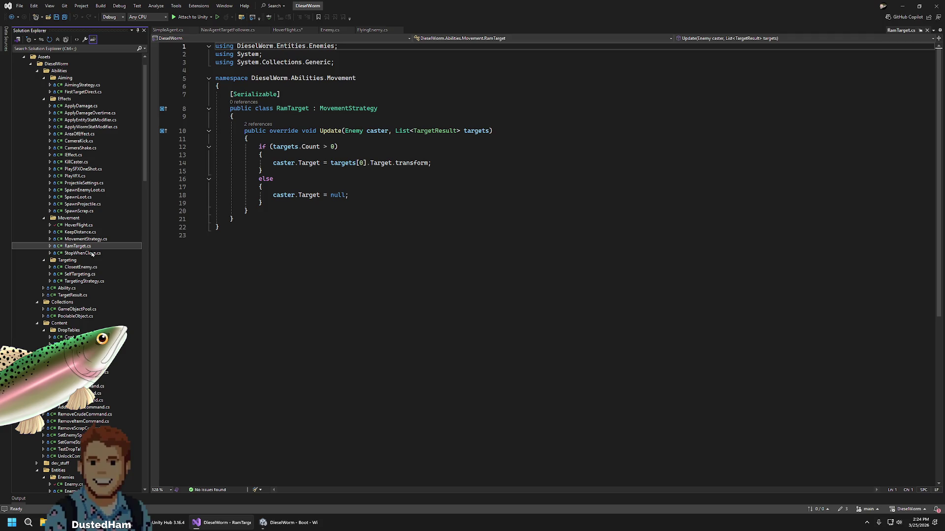
Inspect StopWhenClose's target assignment on line 20, then open NavAgentTargetFollower.cs
click(91, 253)
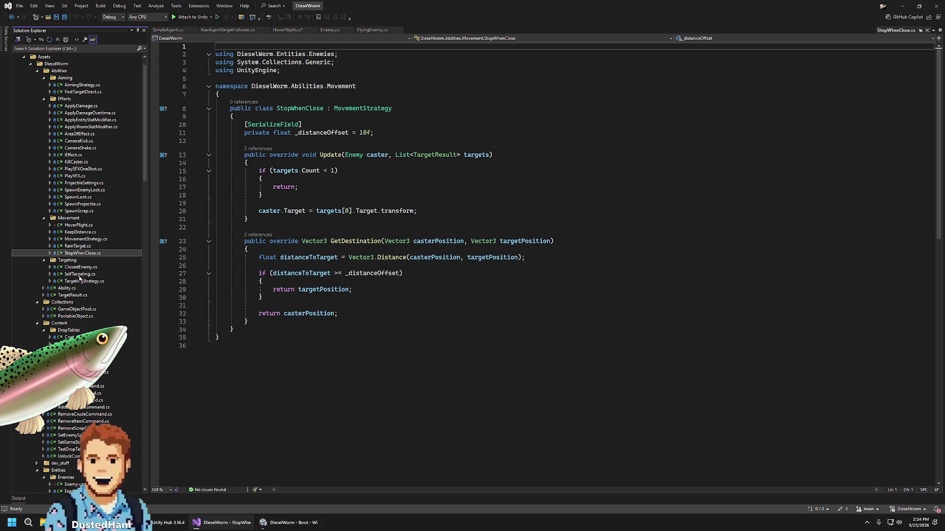
click(424, 214)
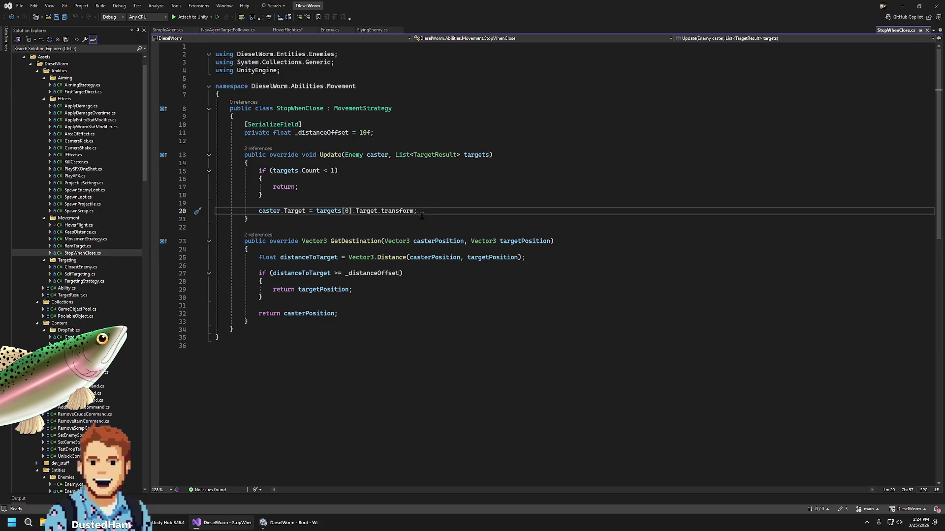
mouse_move(297, 213)
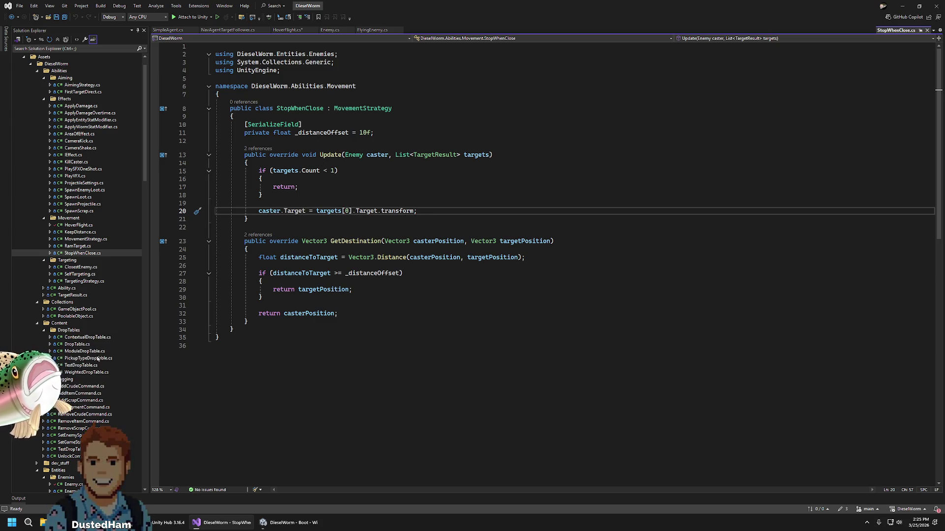
scroll(91, 375, down, 7)
double_click(91, 374)
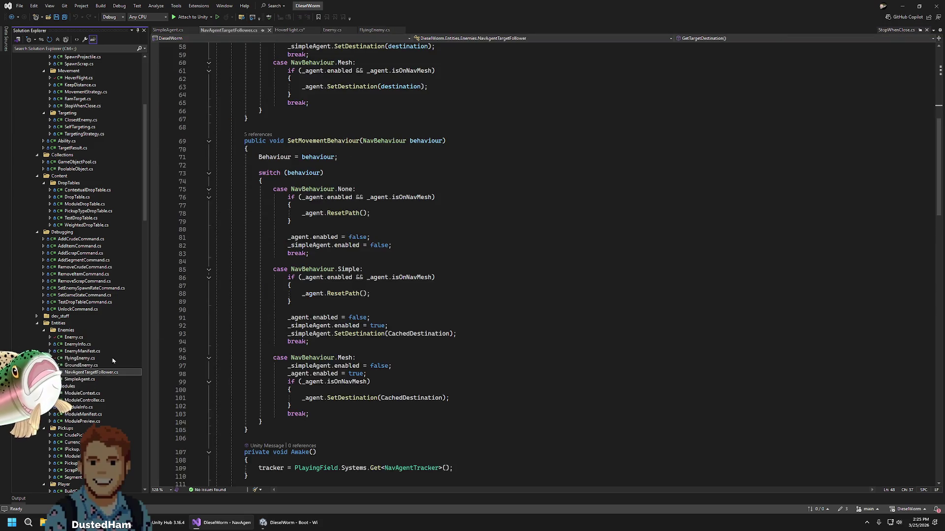
Scroll through NavAgentTargetFollower.cs and peek at the SimpleAgent script
scroll(415, 279, up, 5)
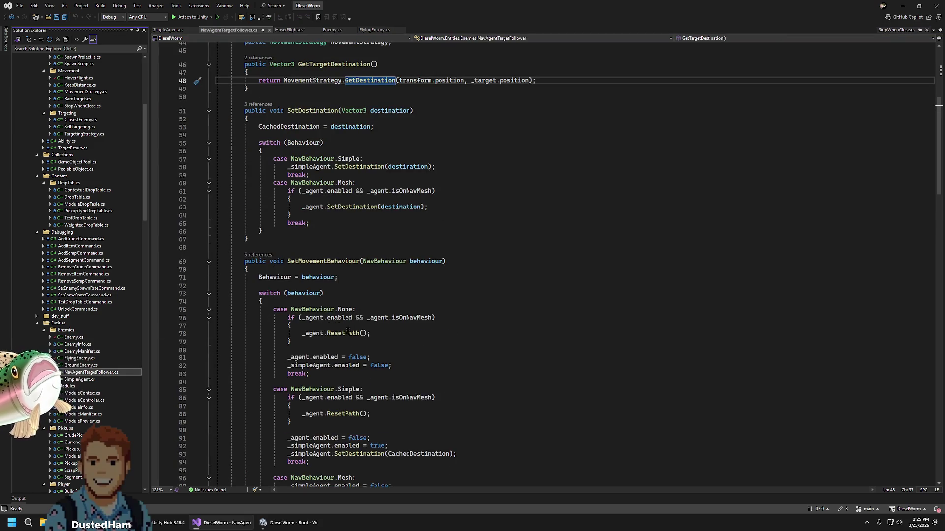
scroll(370, 298, up, 8)
scroll(369, 298, down, 19)
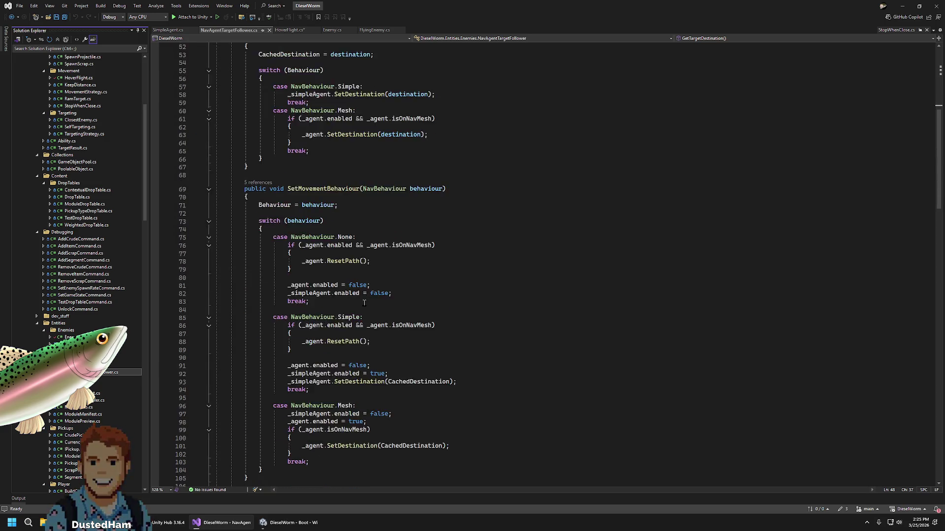
click(129, 379)
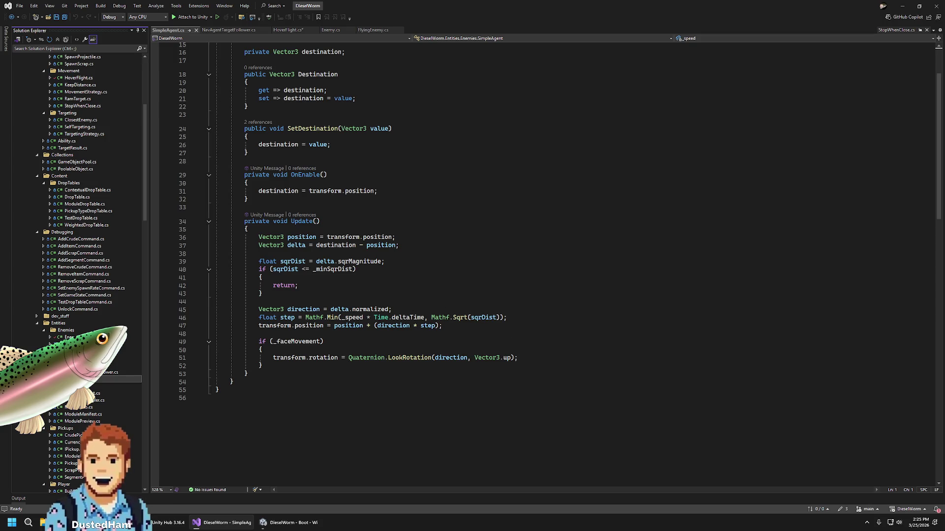
key(Up)
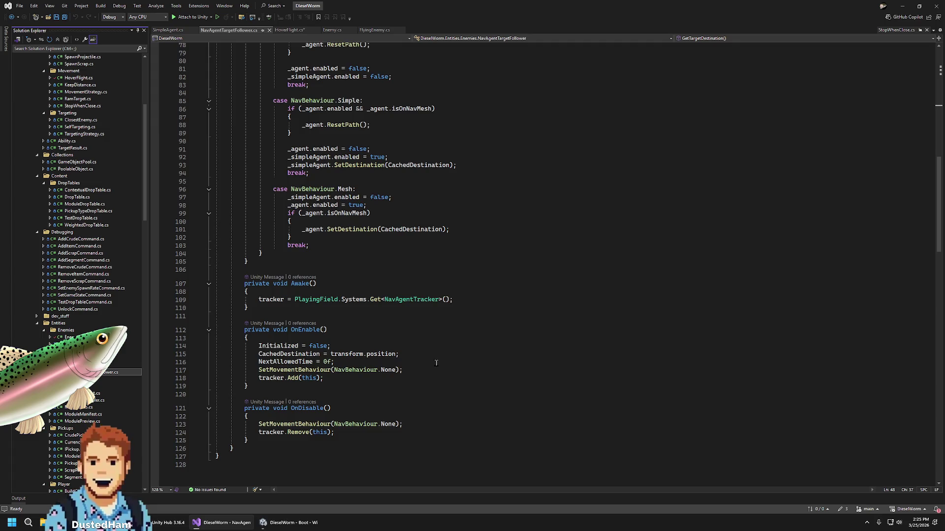
Navigate back to Enemy.cs with Ctrl+- and view its fields at the top
scroll(390, 333, up, 3)
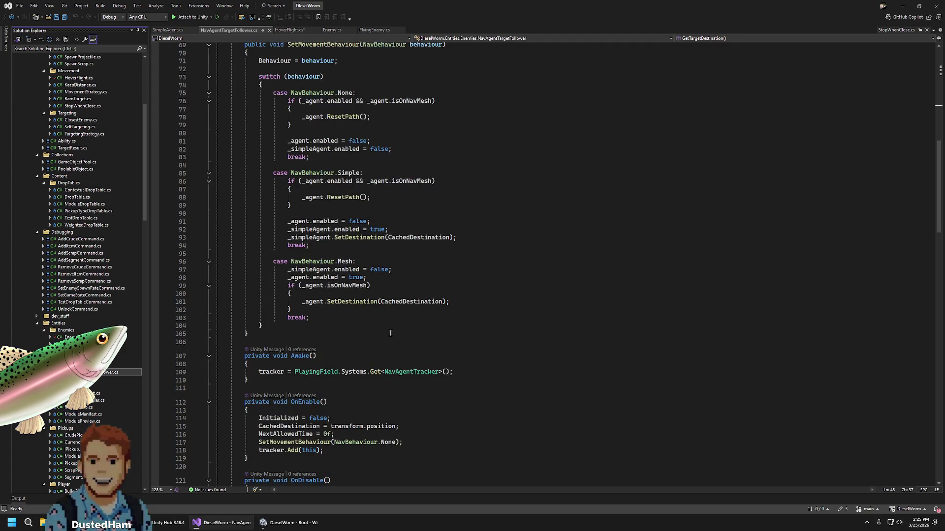
scroll(390, 333, up, 6)
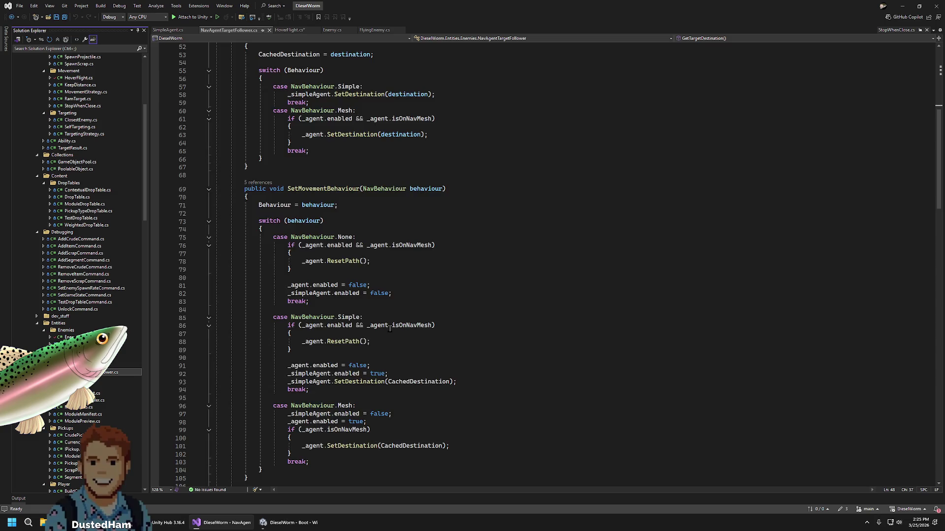
scroll(355, 191, up, 5)
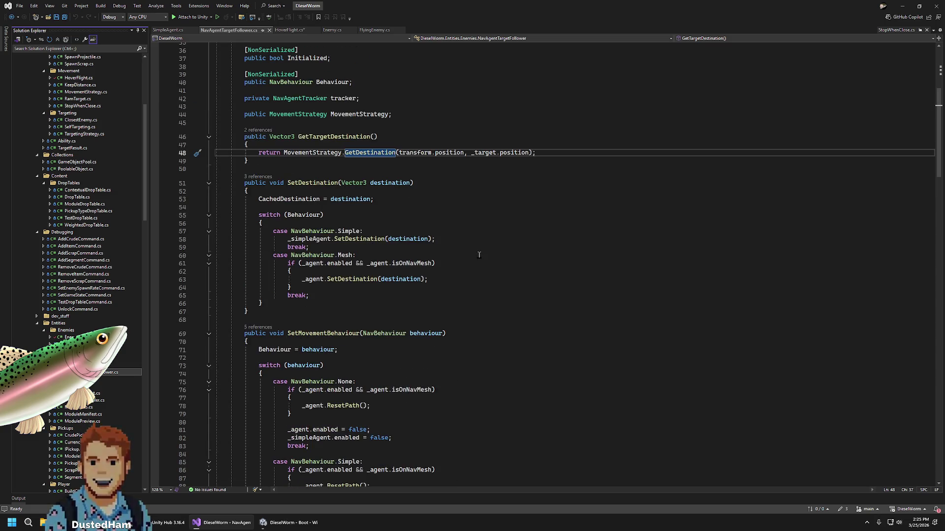
scroll(479, 254, up, 5)
scroll(257, 92, up, 5)
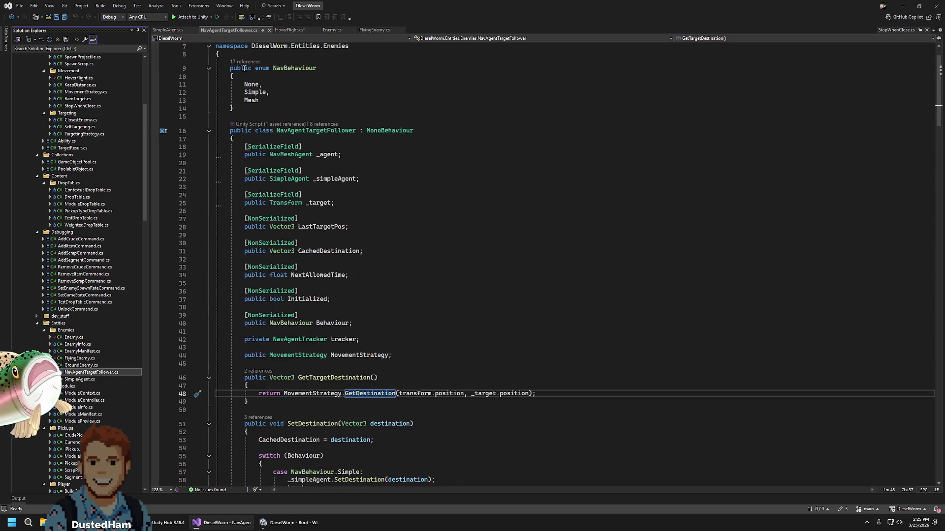
key(ctrl+minus)
key(ctrl+minus)
scroll(390, 121, up, 20)
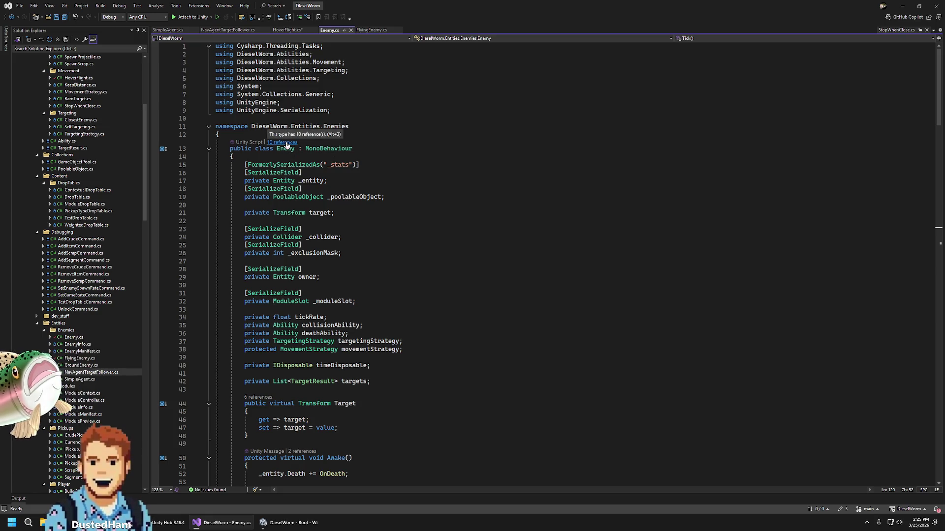
click(282, 142)
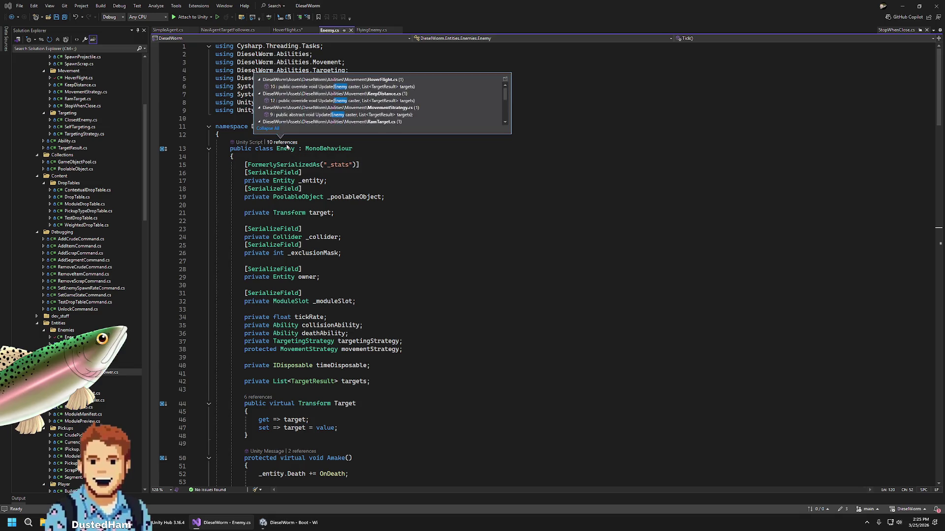
scroll(397, 120, down, 2)
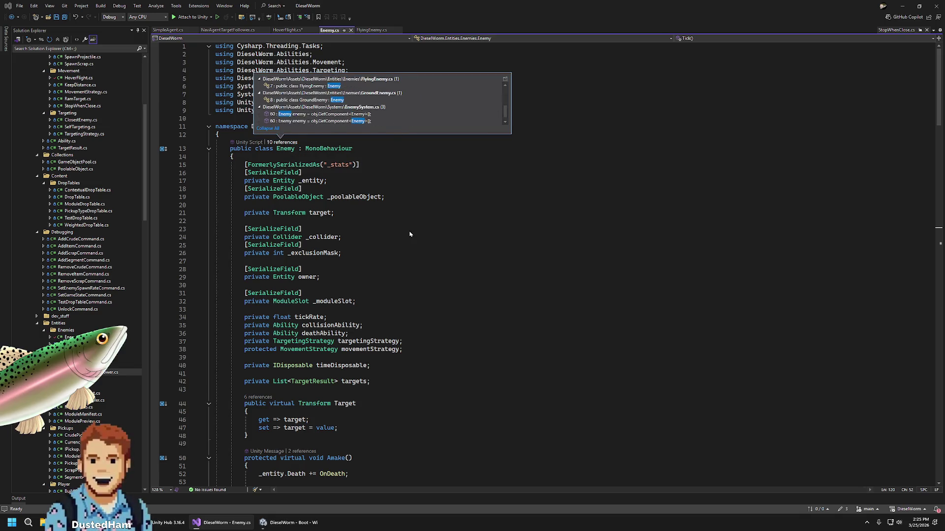
drag(410, 240, 411, 233)
key(Down)
key(Down)
key(Down)
scroll(342, 315, down, 2)
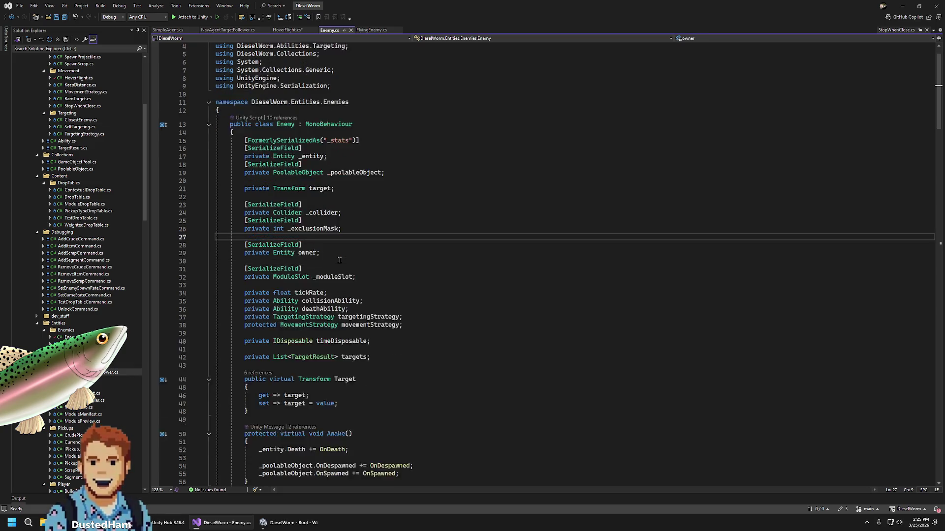
click(342, 327)
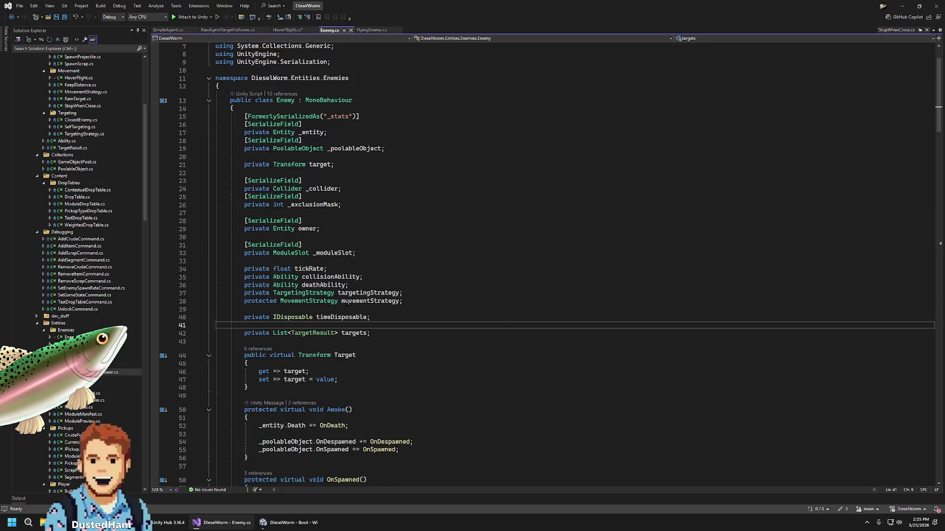
click(310, 165)
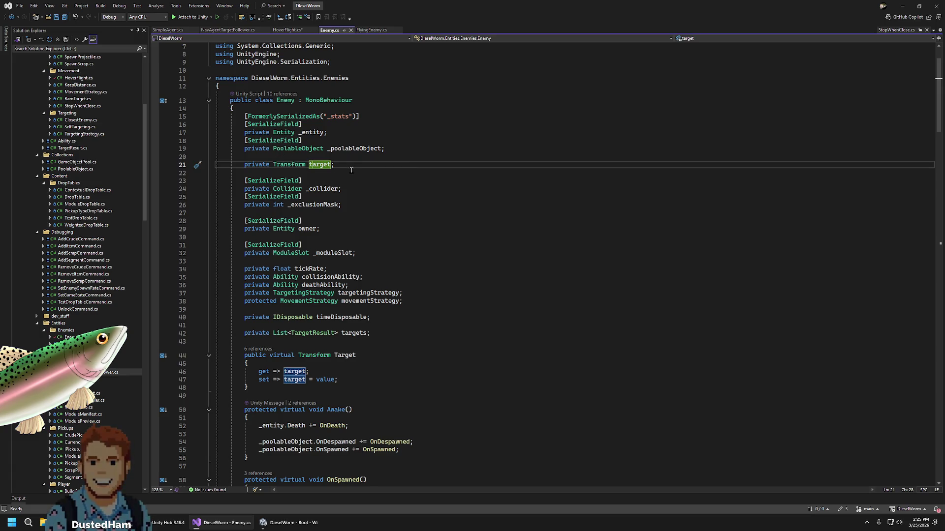
click(257, 349)
scroll(349, 323, down, 3)
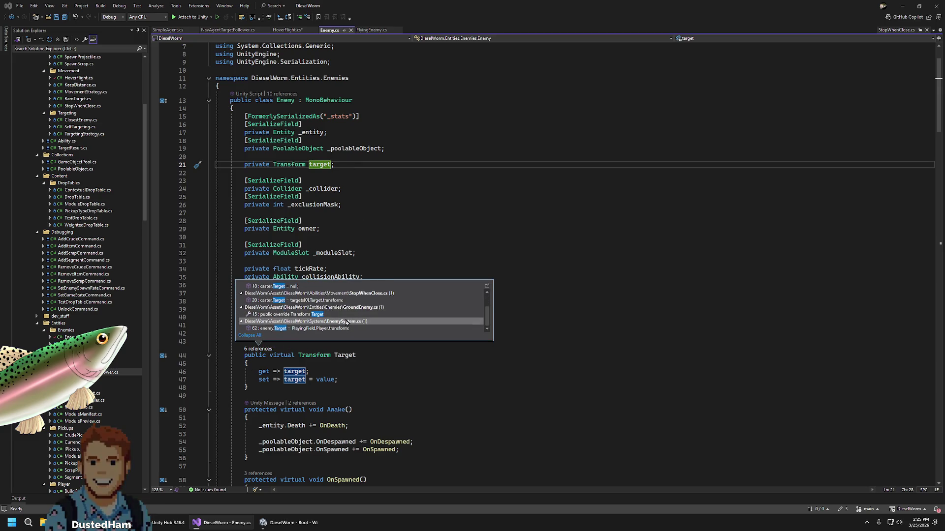
scroll(349, 320, up, 2)
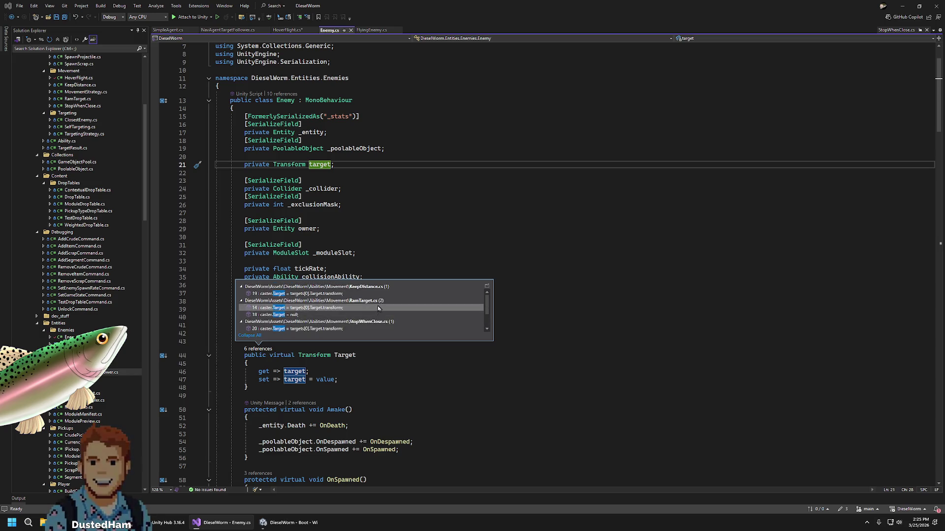
scroll(376, 302, down, 2)
scroll(378, 302, up, 2)
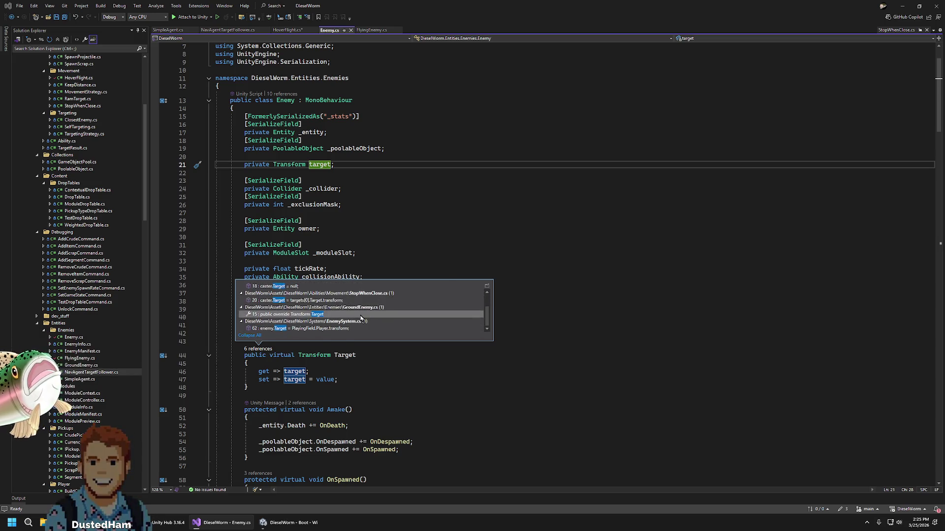
scroll(361, 316, up, 1)
mouse_move(360, 314)
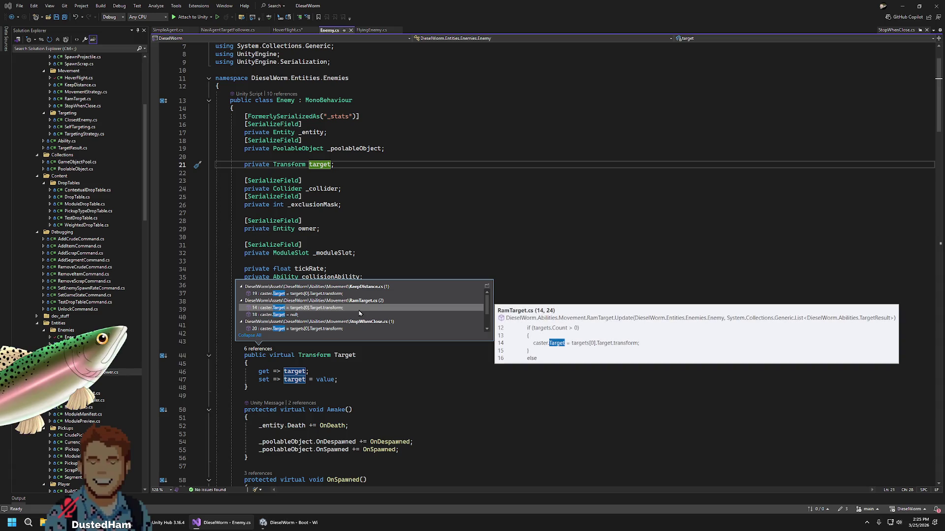
click(382, 227)
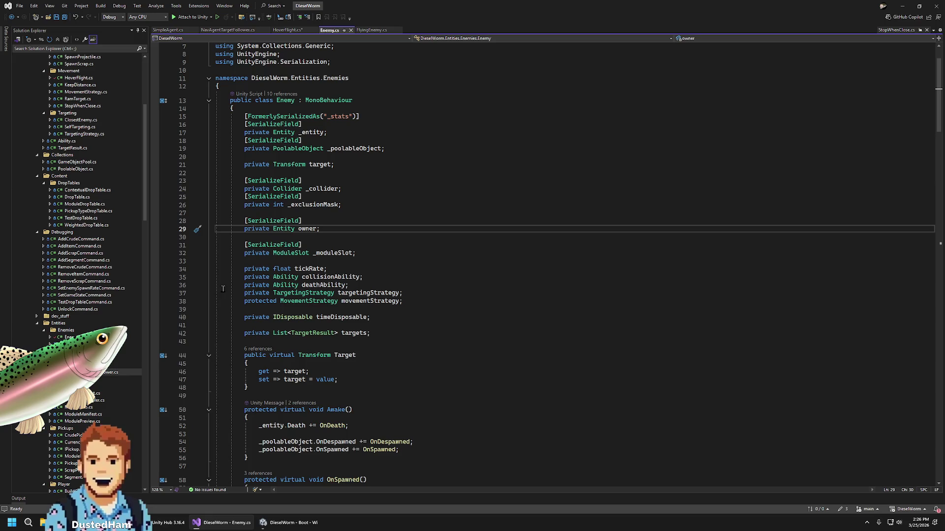
click(84, 365)
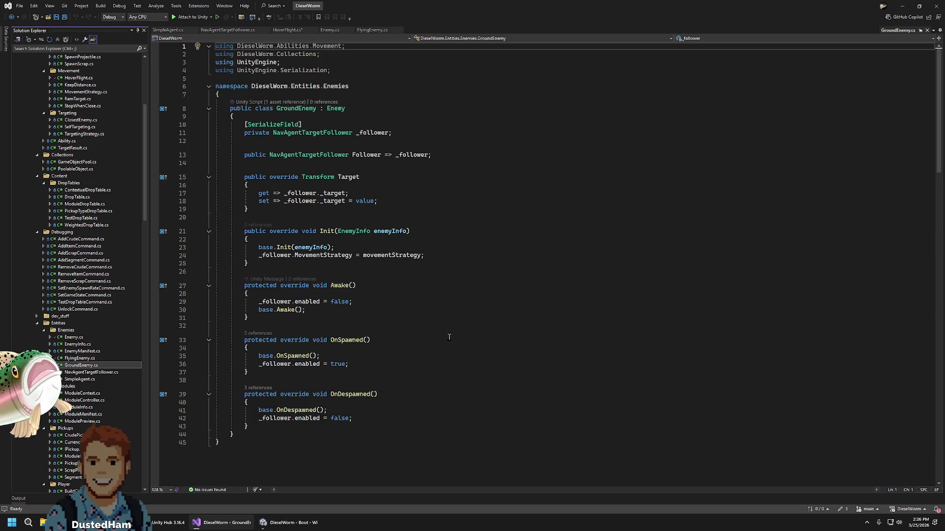
Highlight _follower and _target in GroundEnemy's Target getter, then return to FlyingEnemy.cs
double_click(299, 193)
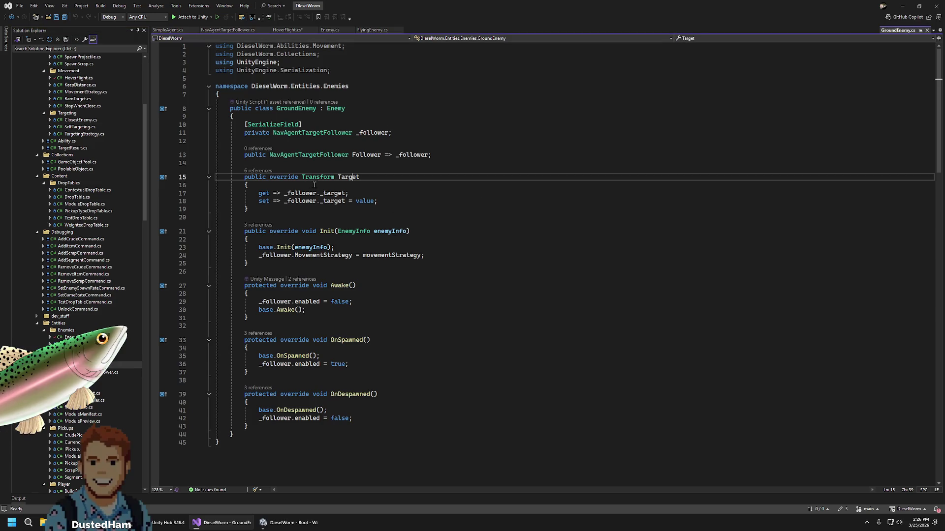
double_click(332, 193)
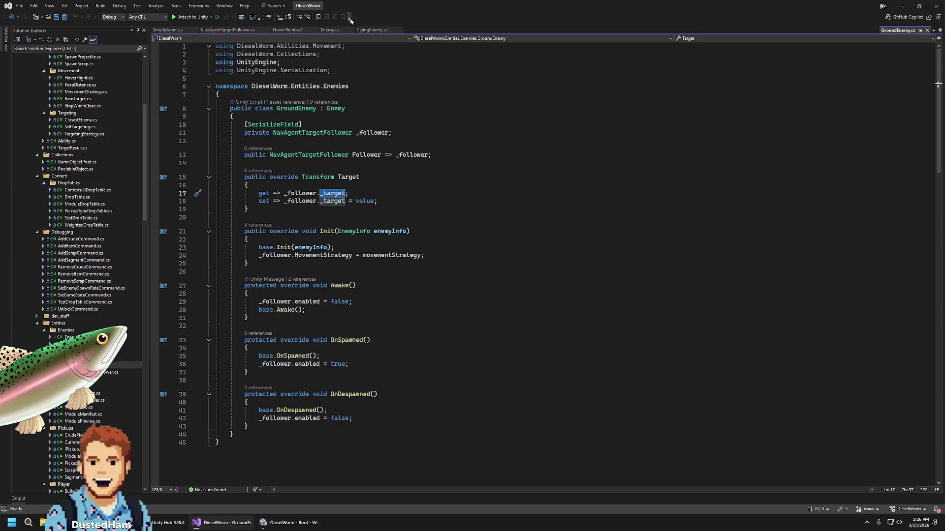
click(362, 30)
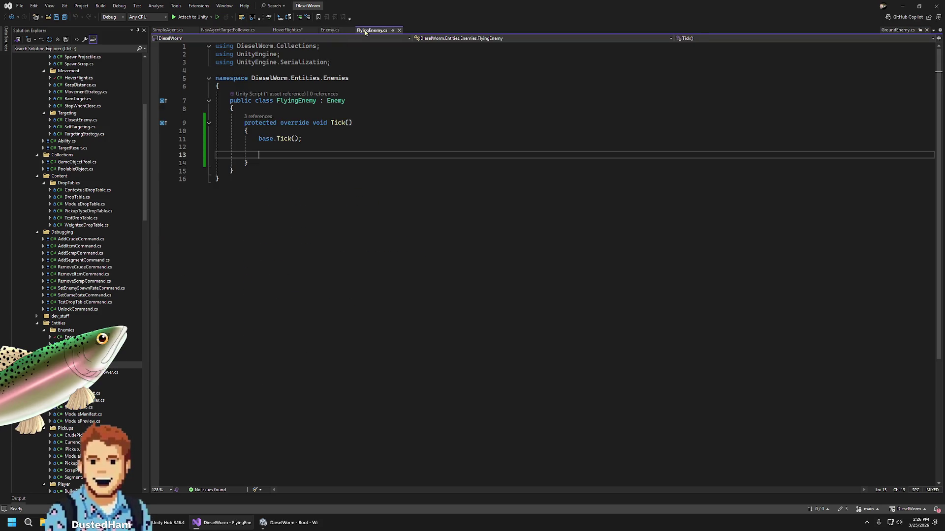
Cycle through the Enemy, HoverFlight and FlyingEnemy scripts, then close the unsaved HoverFlight.cs tab
click(321, 31)
click(287, 30)
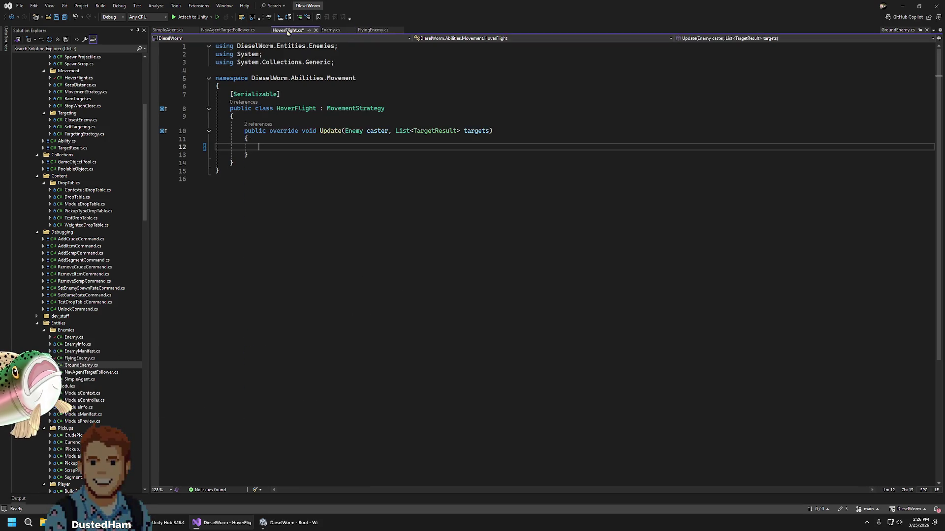
click(372, 30)
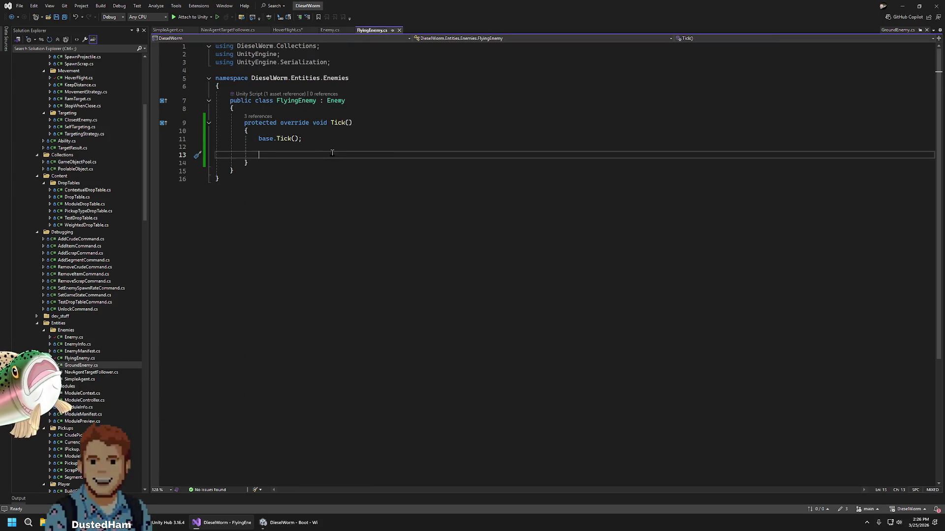
click(294, 31)
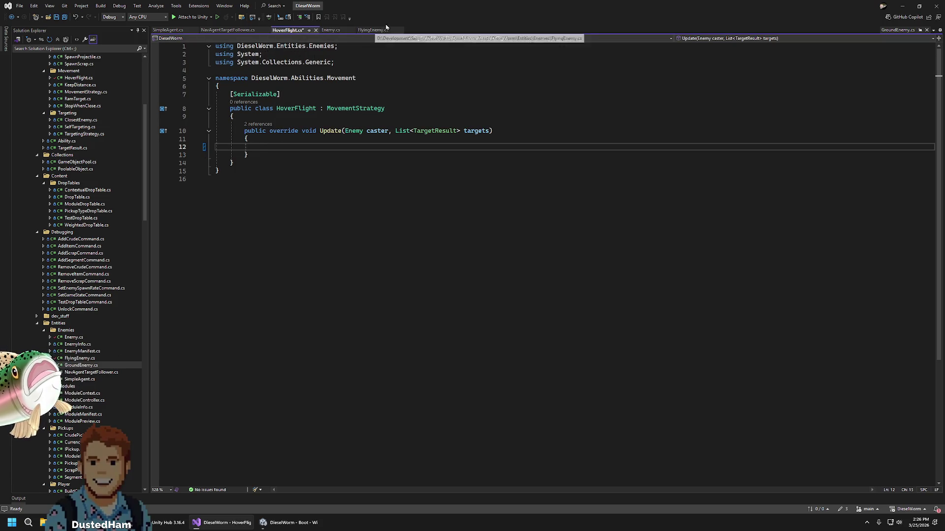
click(379, 31)
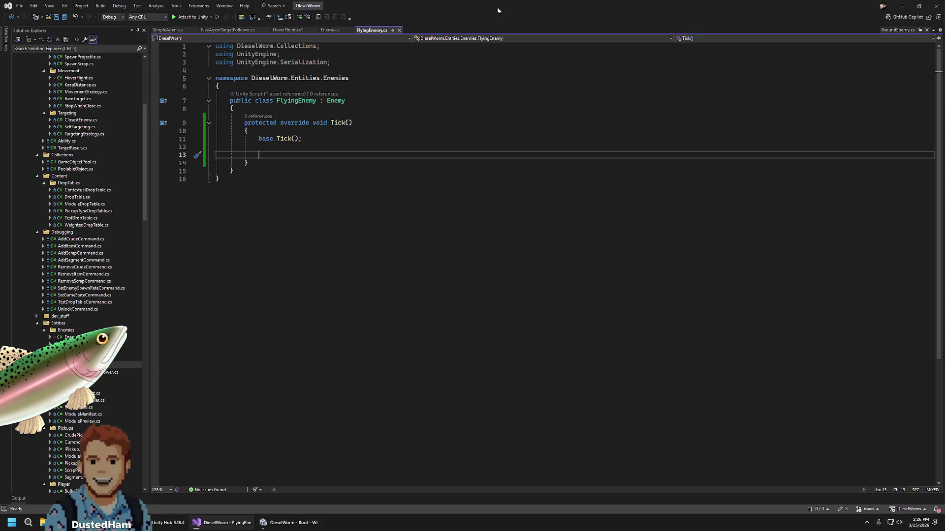
click(297, 30)
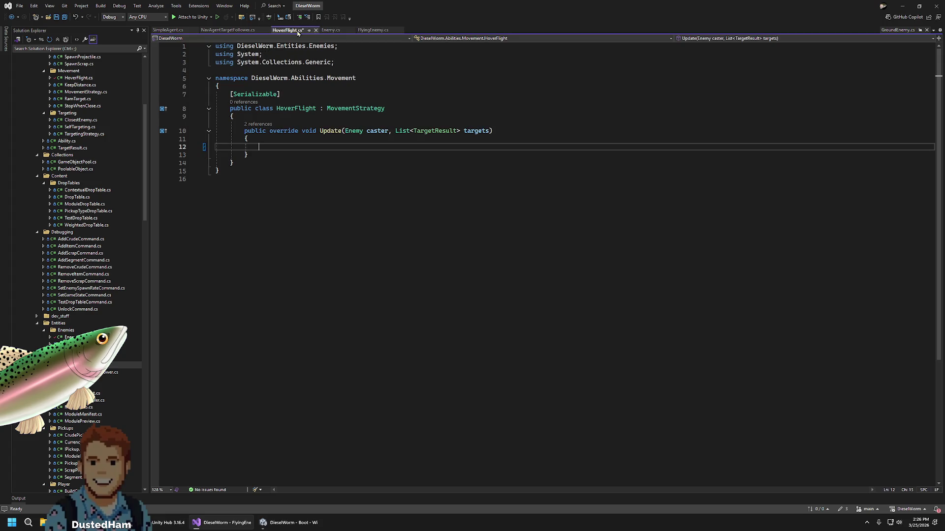
click(315, 30)
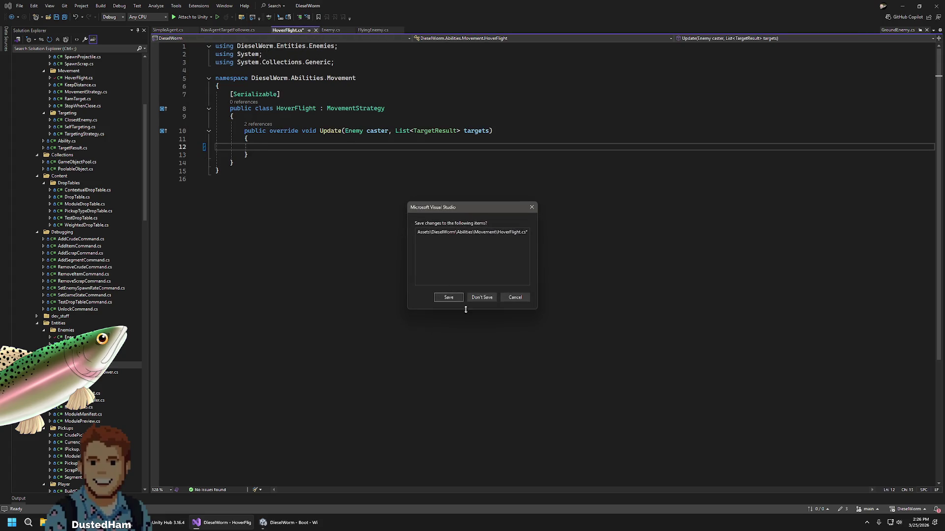
Close HoverFlight.cs via the save prompt and open the KeepDistance, MovementStrategy, RamTarget and StopWhenClose scripts
click(482, 299)
scroll(90, 223, up, 7)
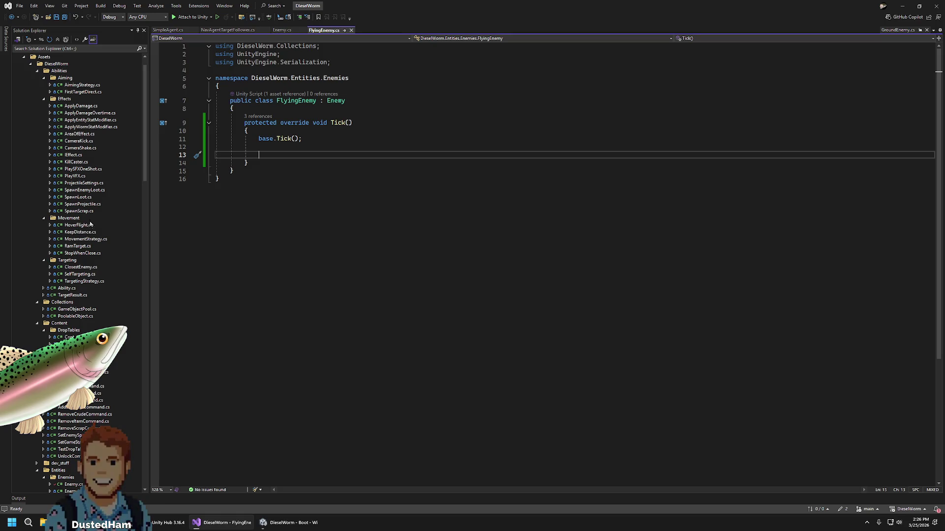
click(91, 232)
key(Down)
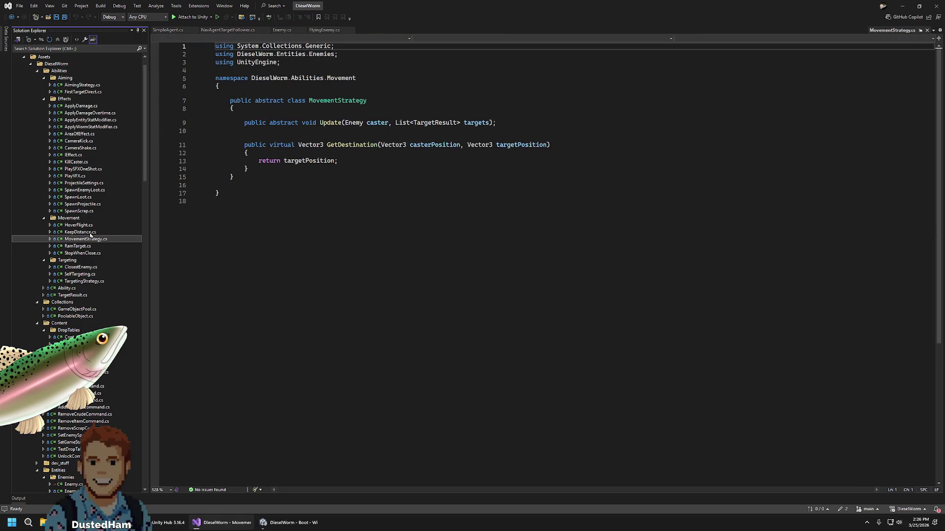
click(90, 240)
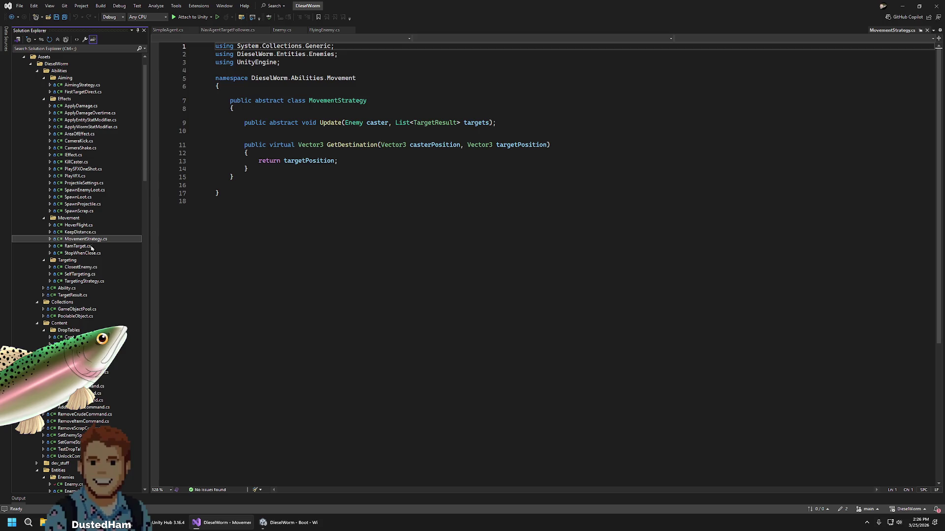
click(90, 247)
click(95, 254)
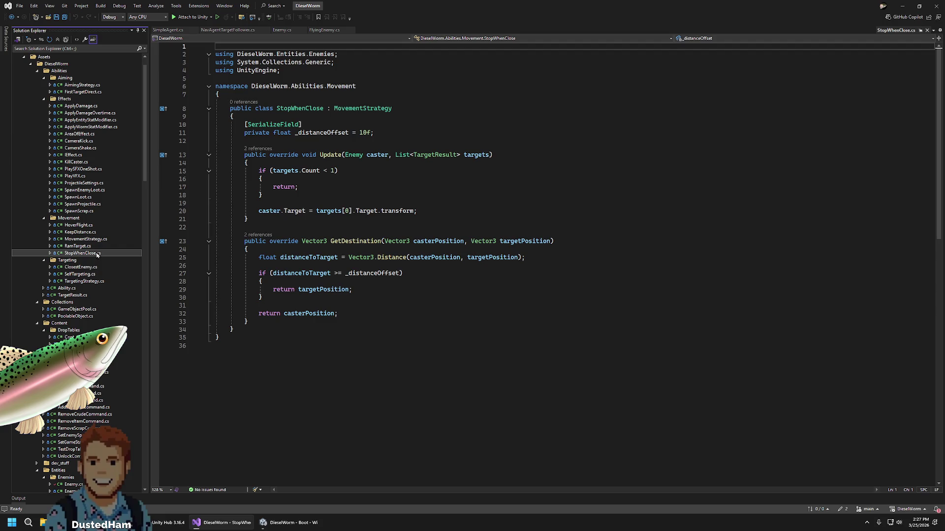
Highlight distanceToTarget, casterPosition, _distanceOffset and targetPosition in StopWhenClose's GetDestination
click(359, 241)
double_click(321, 257)
double_click(414, 256)
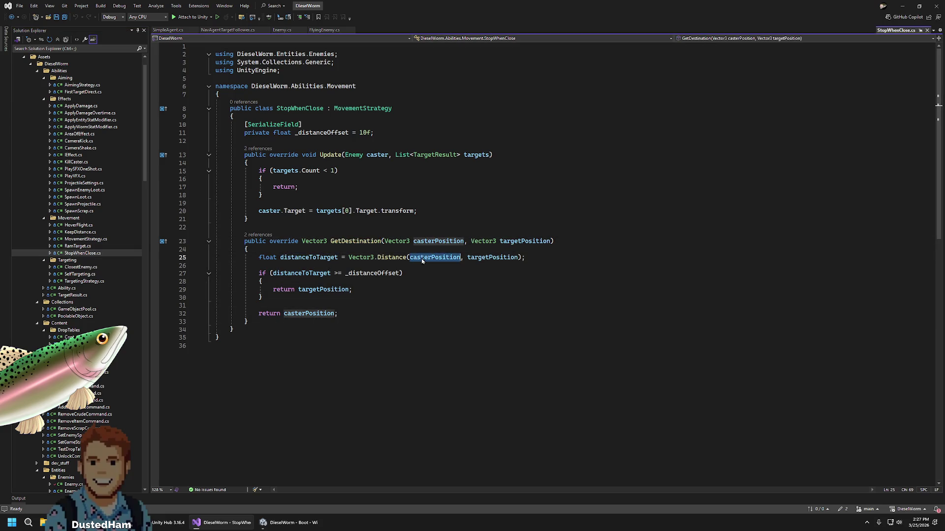
double_click(378, 273)
double_click(336, 289)
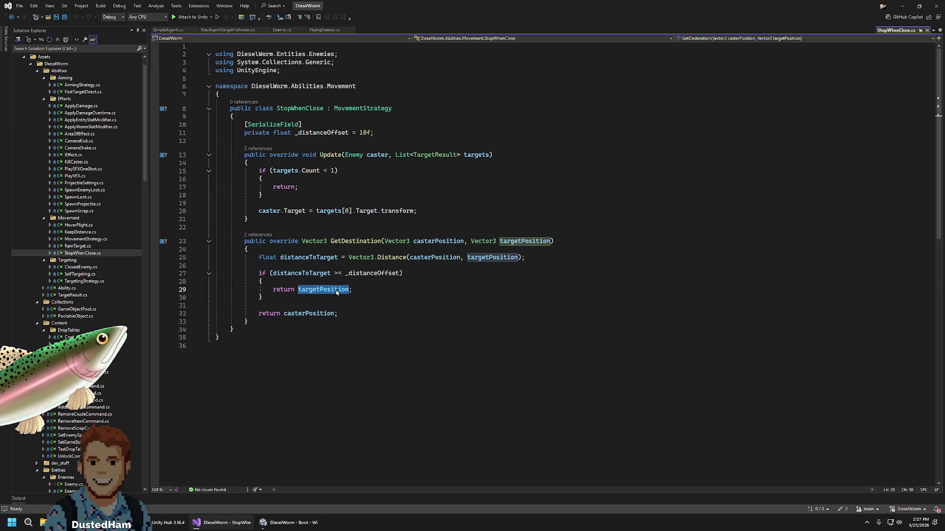
Review KeepDistance's GetDestination, then go back to FlyingEnemy.cs
click(79, 225)
click(80, 232)
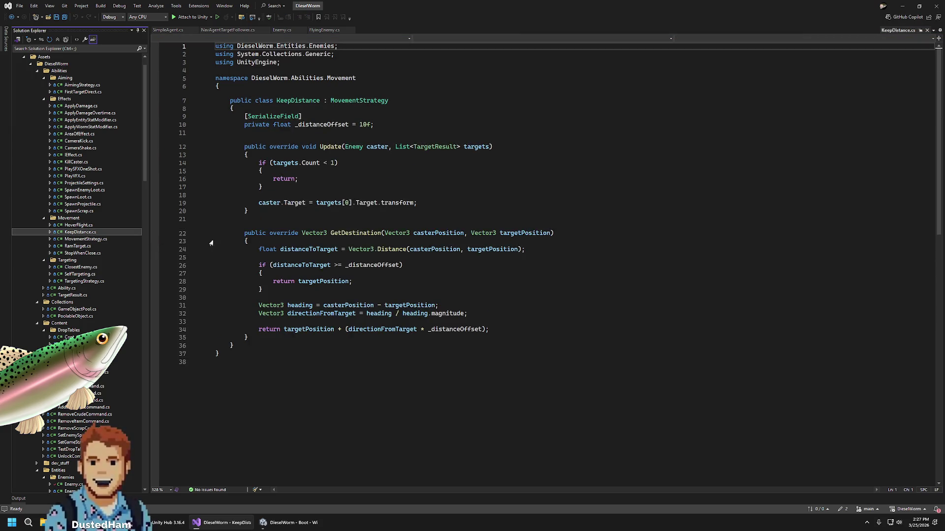
mouse_move(385, 253)
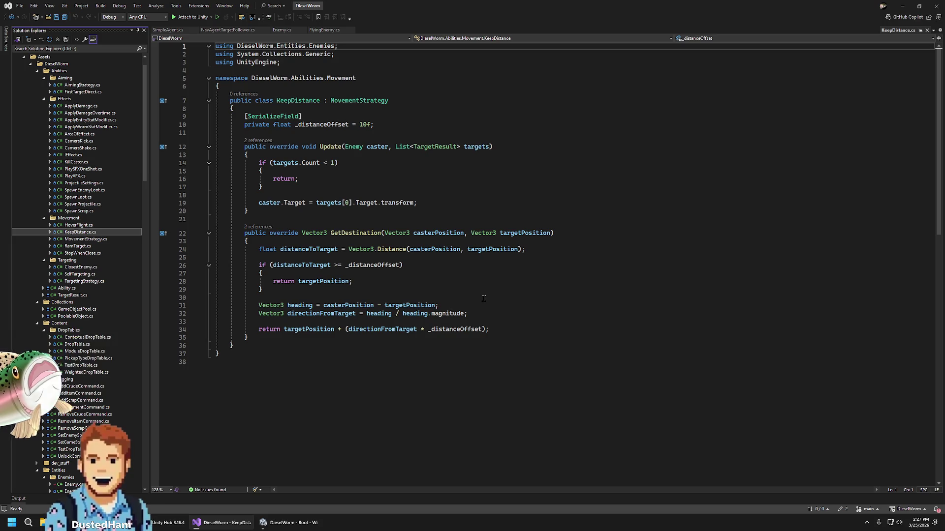
click(449, 298)
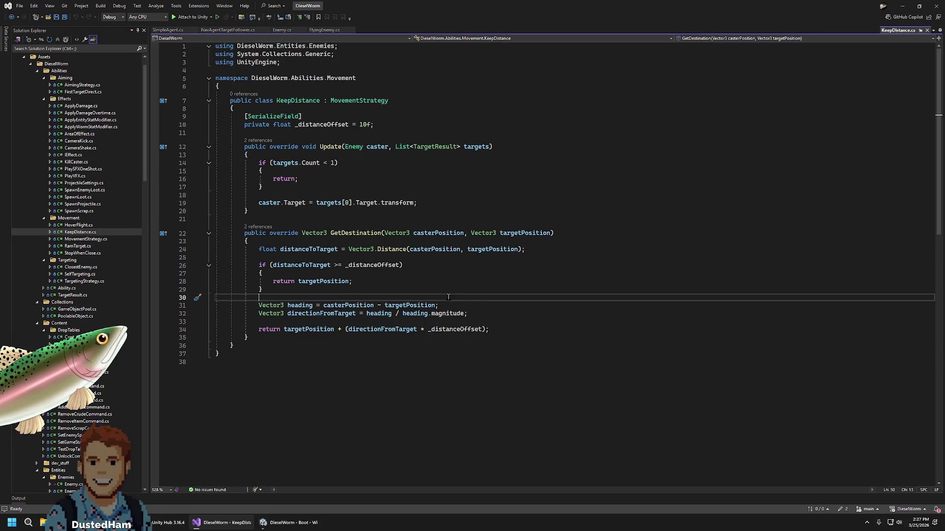
click(323, 31)
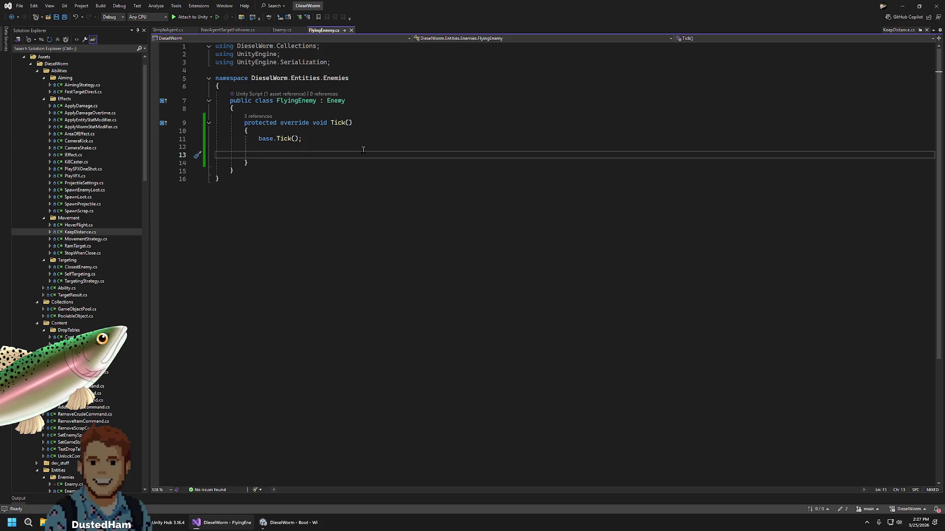
Delete the unfinished 'tra' line and compare the base Enemy class with FlyingEnemy
text(tra)
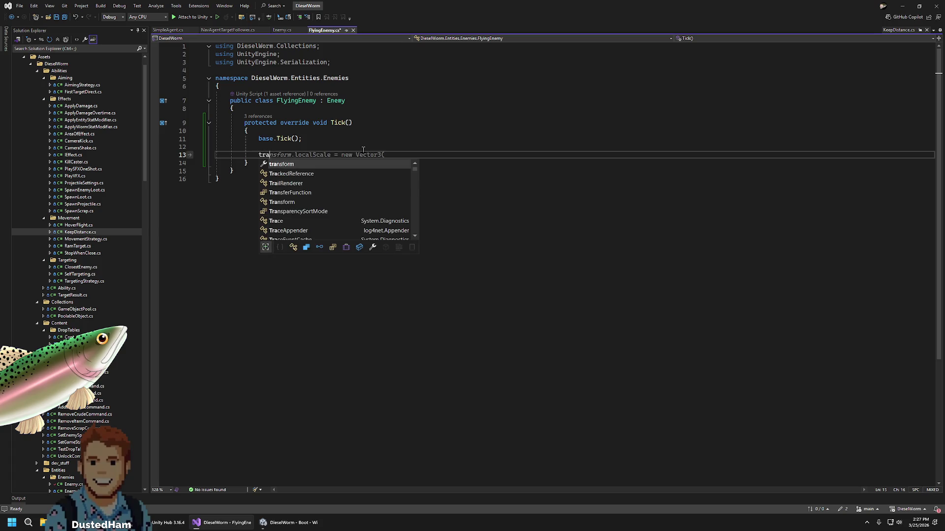
key(shift+Home)
key(shift+Home)
key(BackSpace)
key(BackSpace)
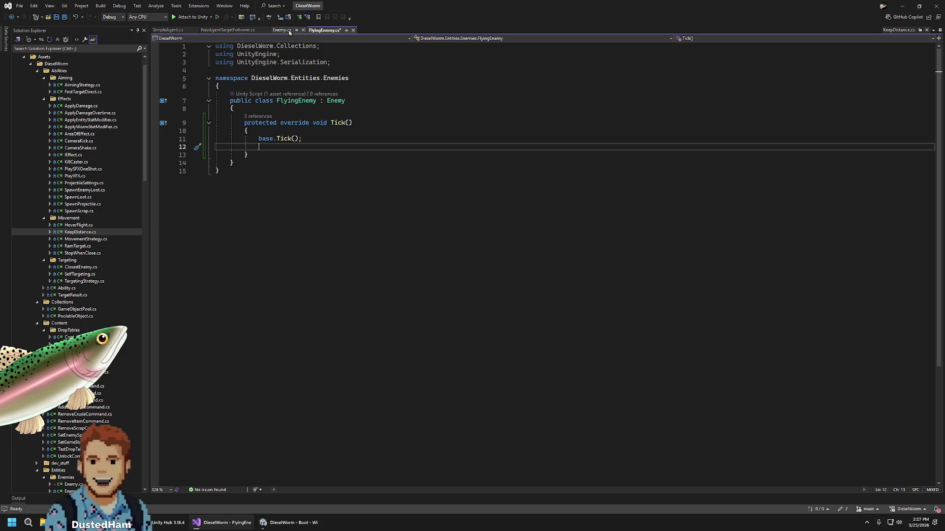
click(283, 30)
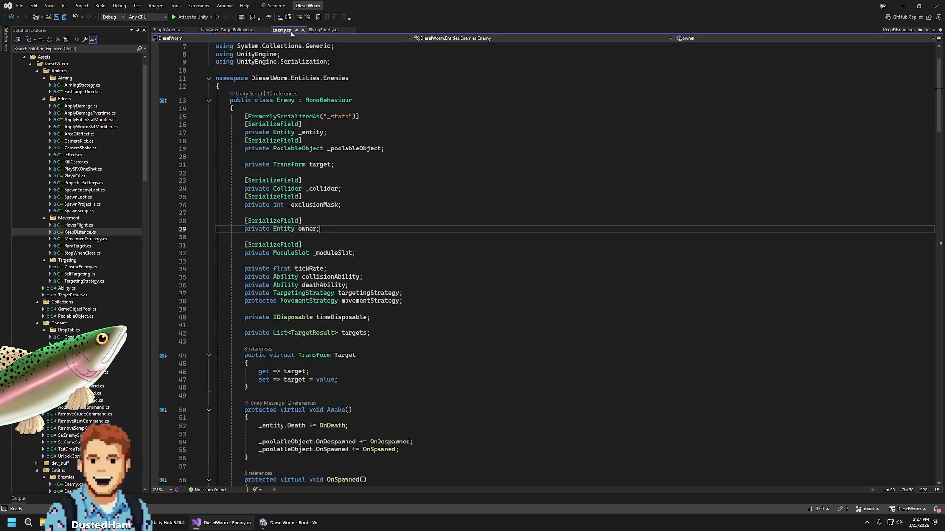
click(326, 31)
Browse NavAgentTargetFollower.cs, then preview MovementStrategy, KeepDistance and HoverFlight in Solution Explorer
click(231, 30)
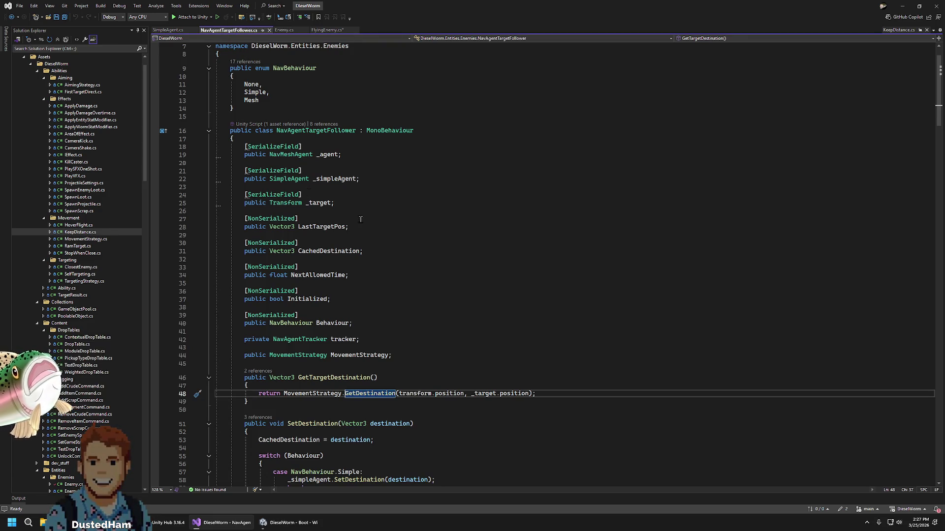
scroll(455, 301, down, 4)
click(443, 288)
scroll(511, 296, down, 9)
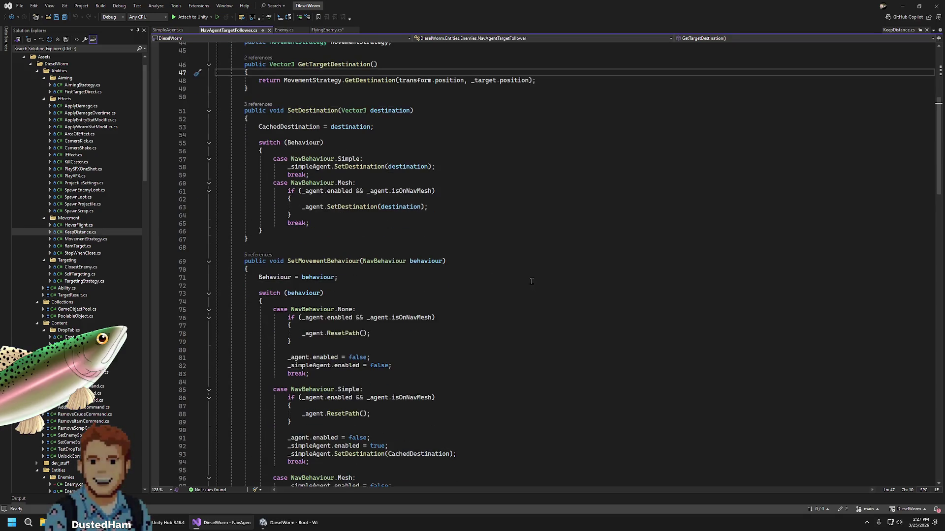
click(84, 239)
click(80, 231)
click(79, 224)
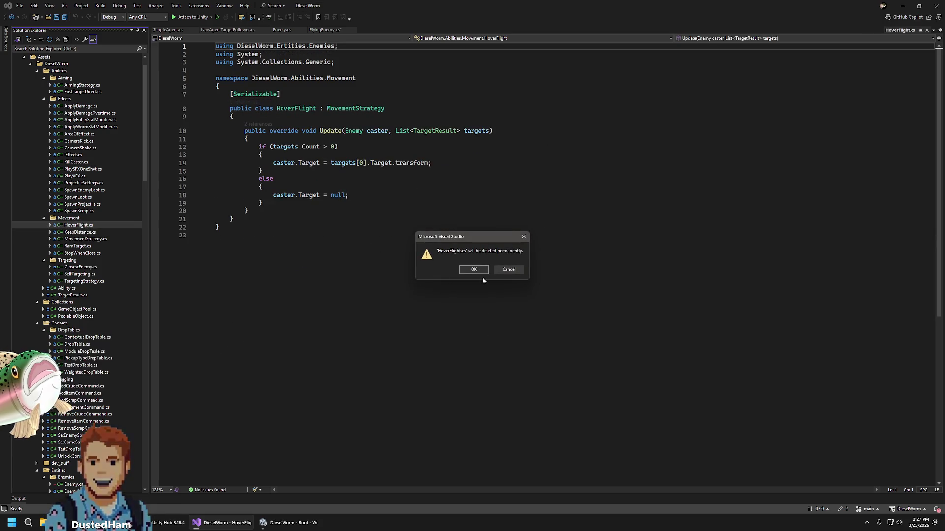
Confirm permanently deleting HoverFlight.cs and browse the MovementStrategy, RamTarget and KeepDistance scripts
click(473, 270)
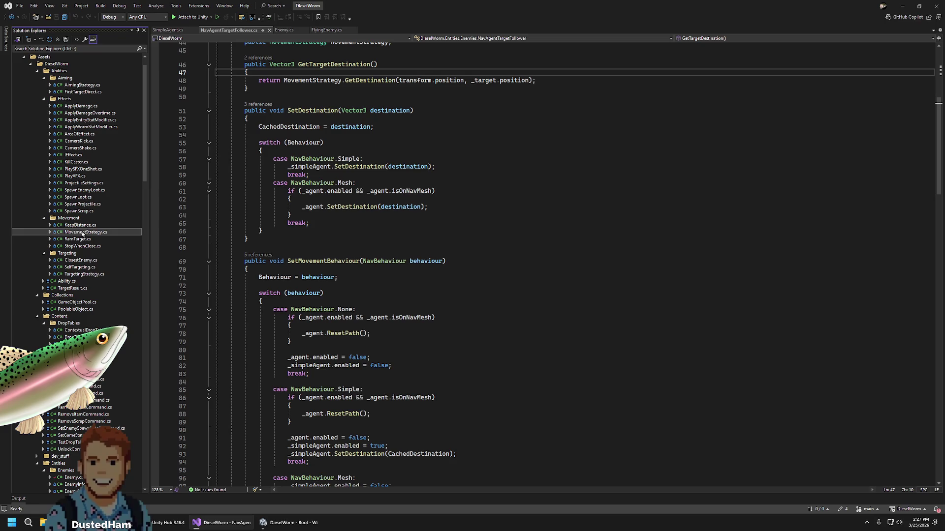
click(82, 241)
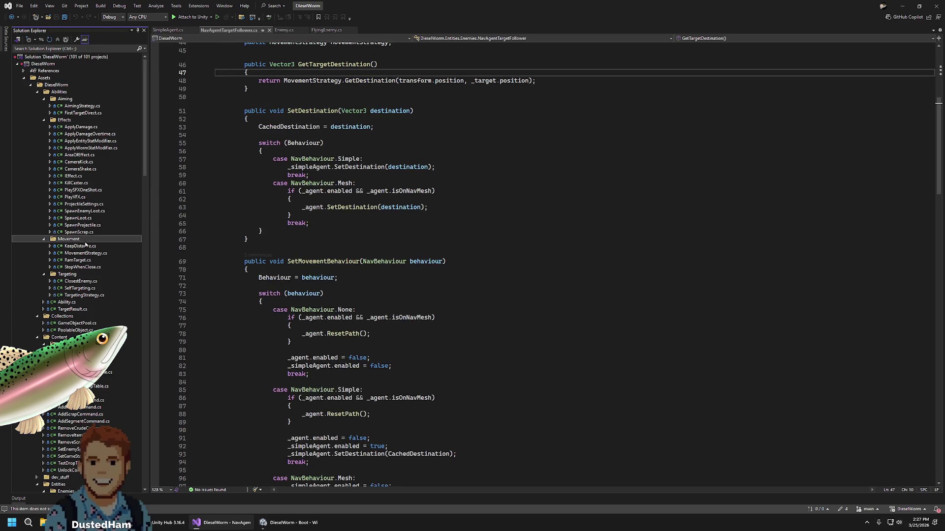
click(84, 253)
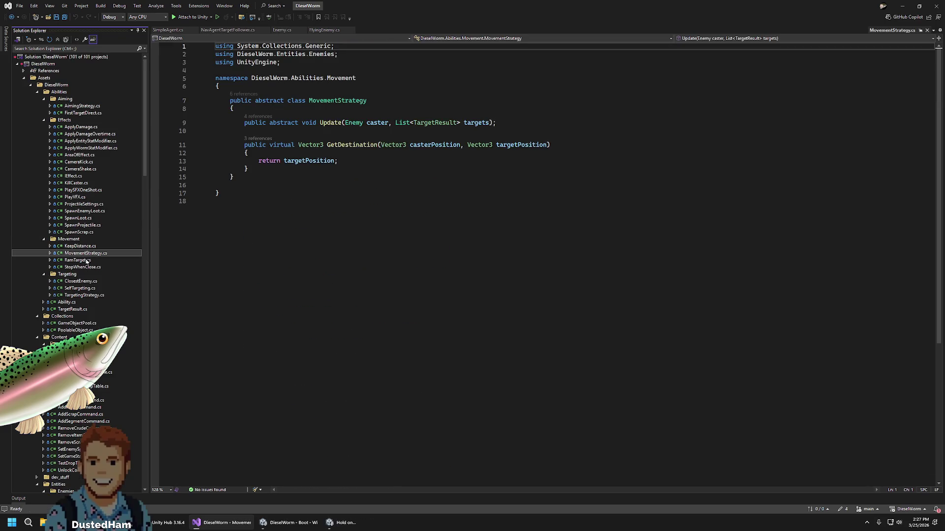
click(86, 260)
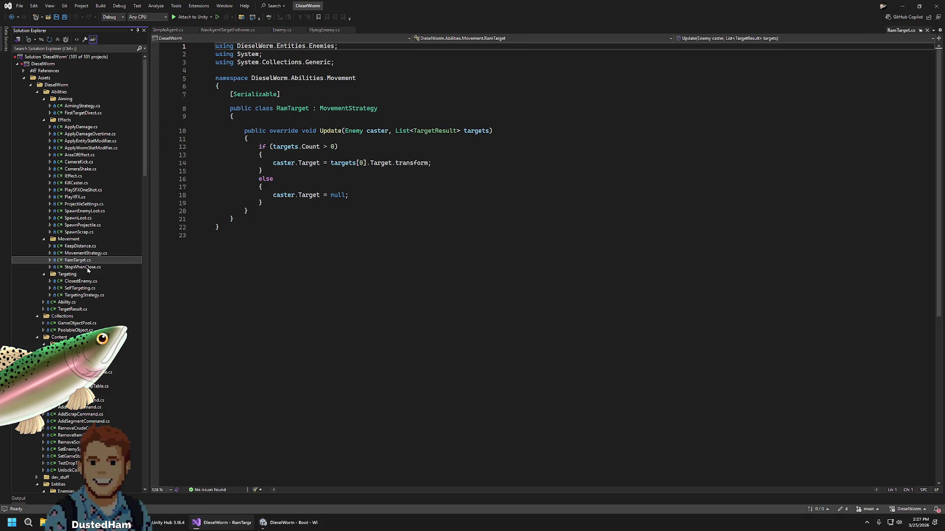
click(90, 246)
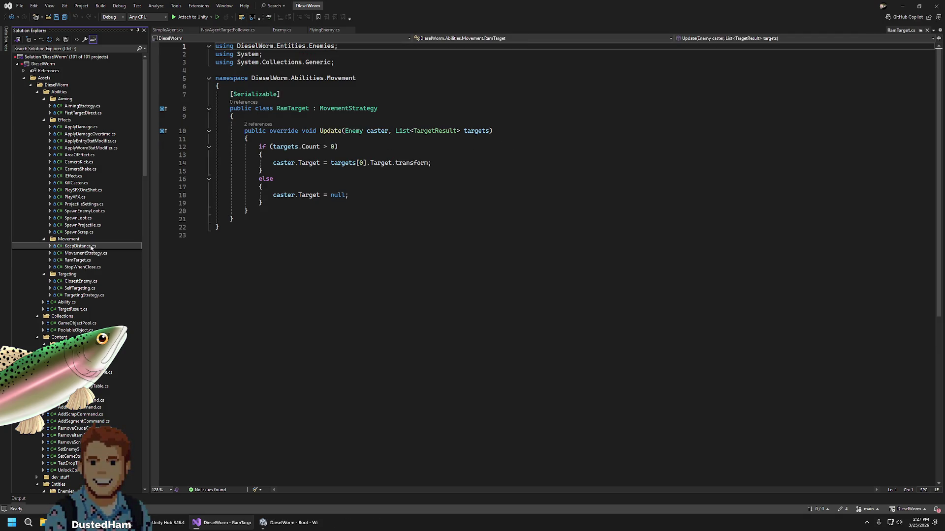
click(422, 199)
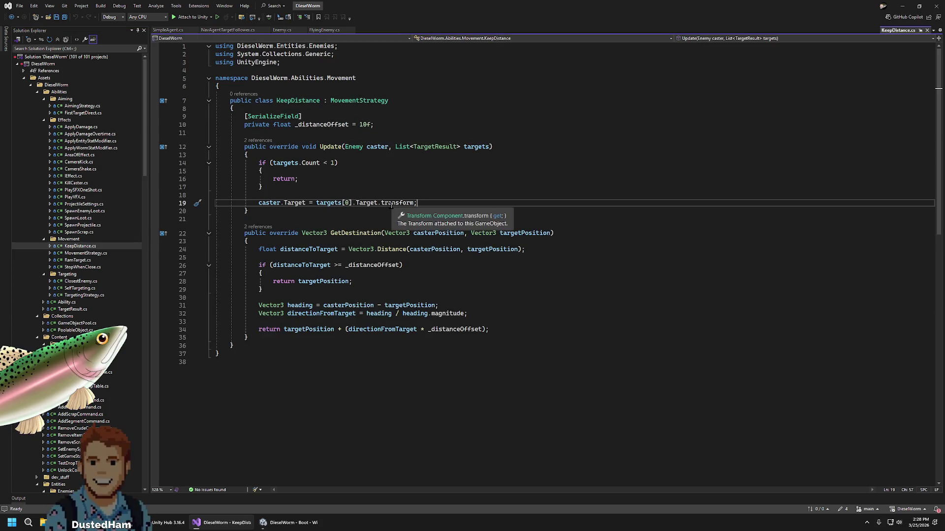
Follow GetDestination and GetTargetDestination references through NavAgentTargetFollower to NavAgentLODSystem.cs
click(354, 232)
click(257, 227)
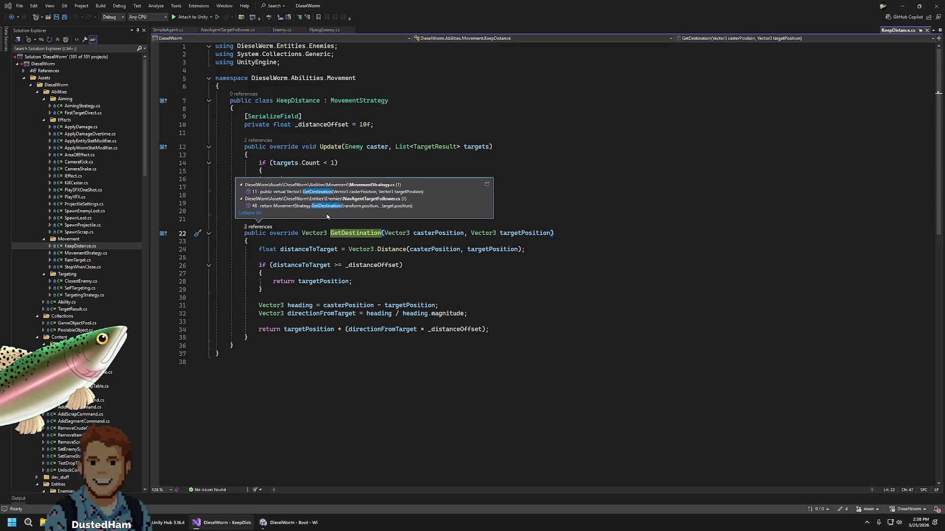
double_click(381, 206)
click(371, 251)
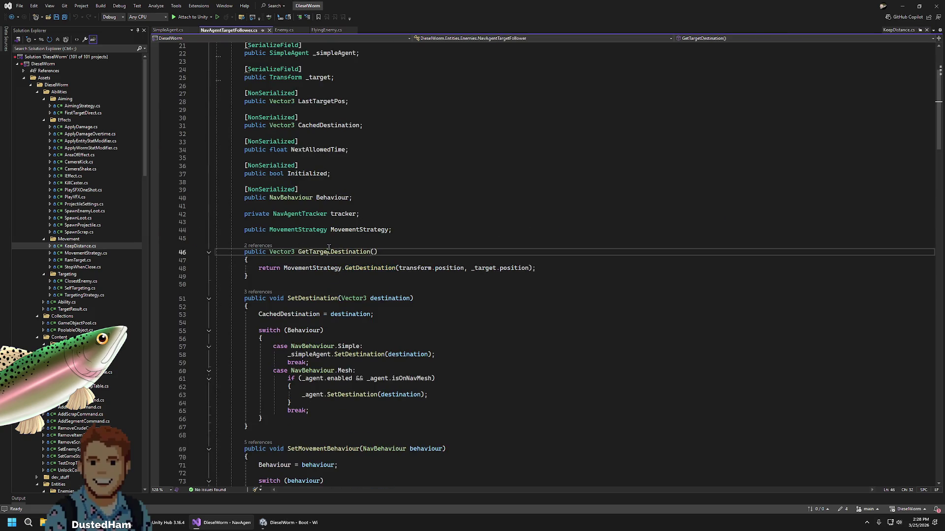
click(257, 246)
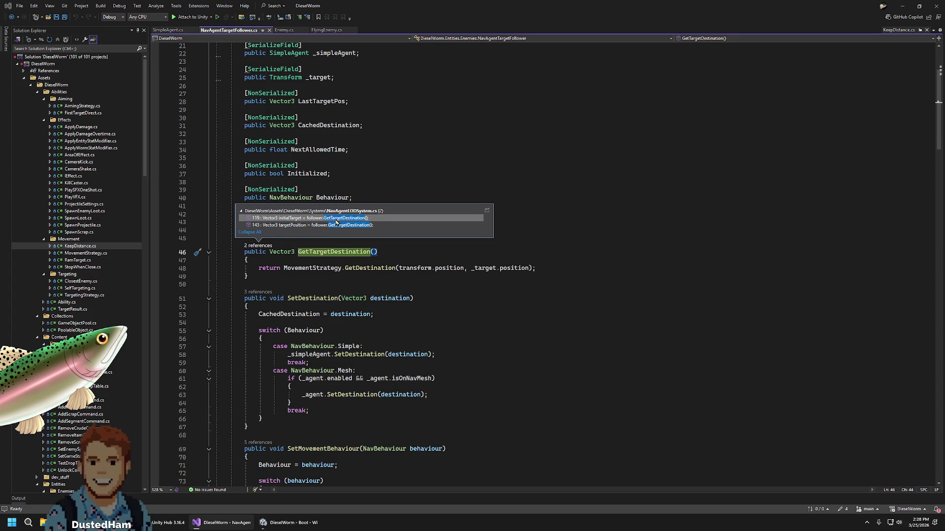
double_click(362, 219)
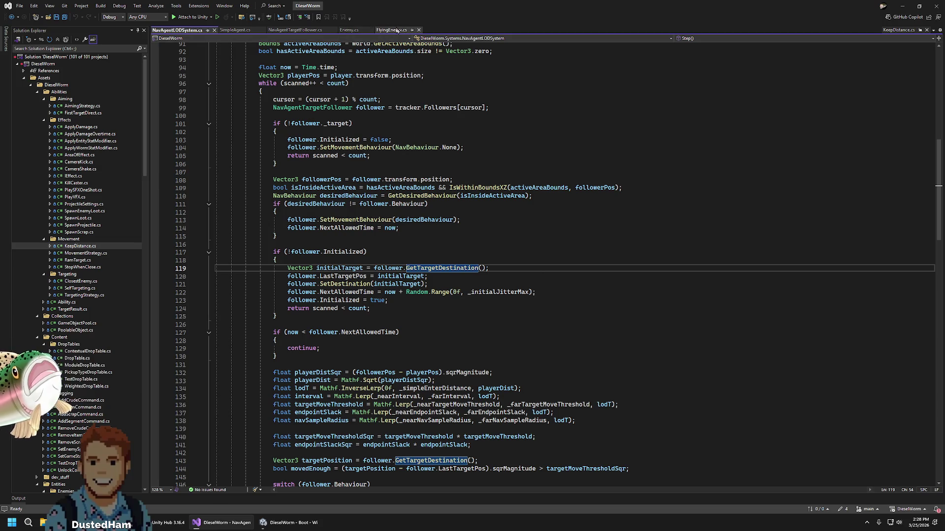
In FlyingEnemy's Tick, start the line 'Vector3 targetPosition = movementStrategy.GetDestination();'
click(397, 31)
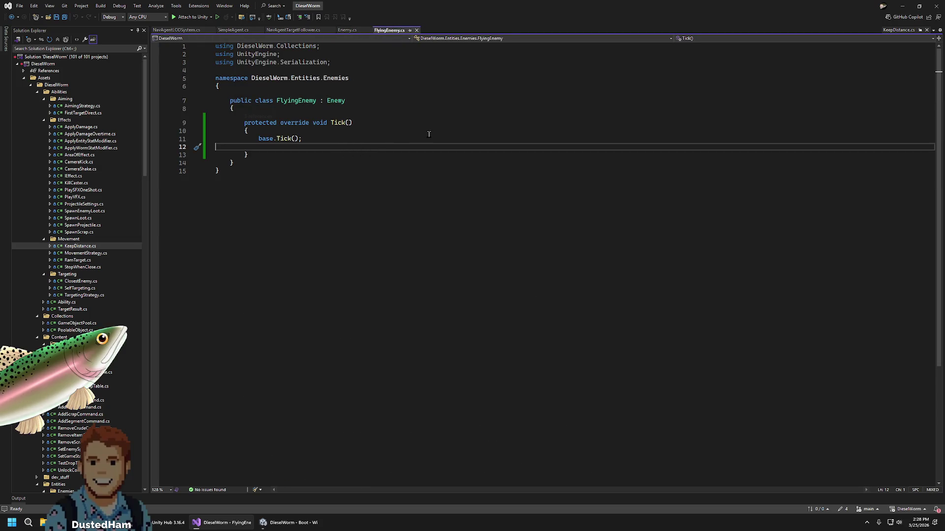
key(Return)
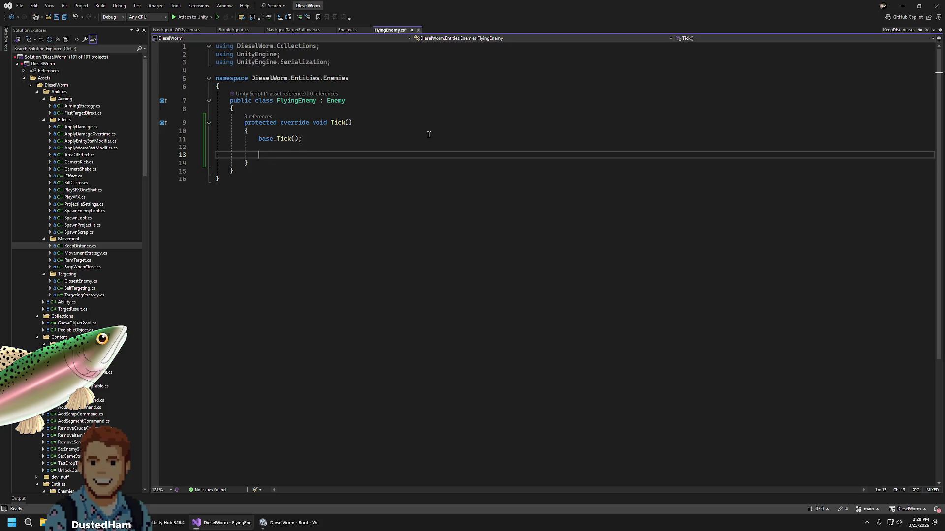
text(Positio)
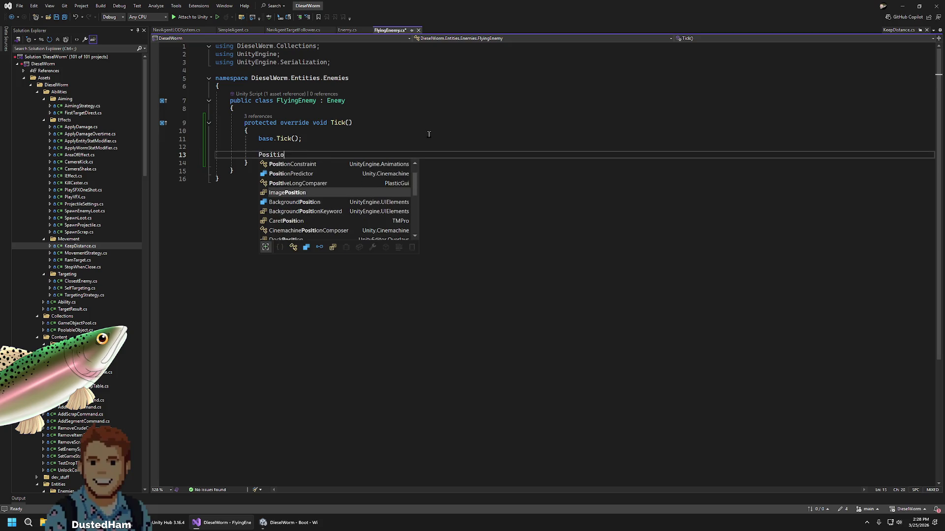
key(BackSpace)
key(BackSpace)
key(BackSpace)
text(Vec)
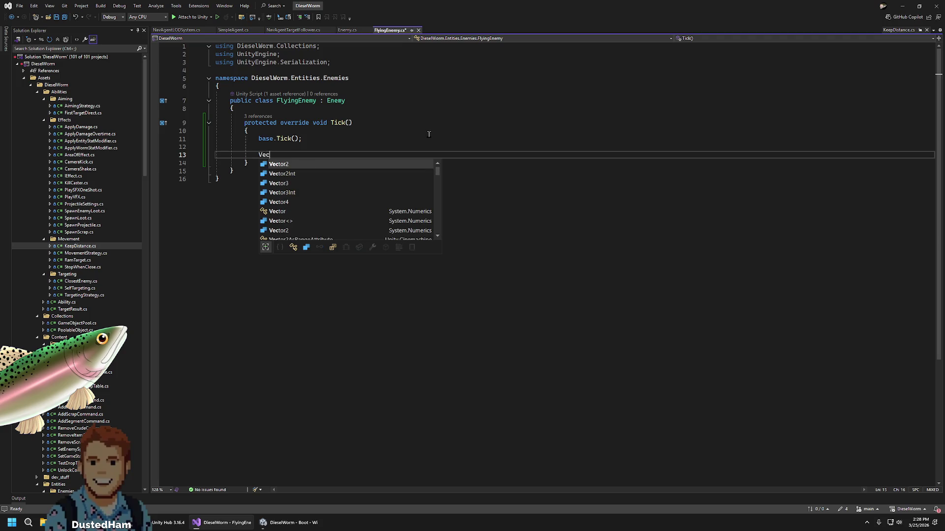
text(tor3 targetPosition)
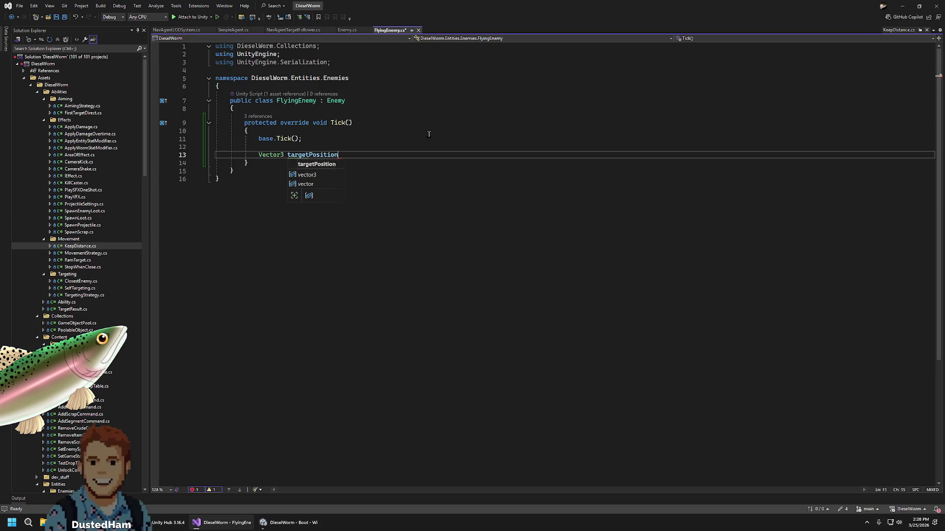
text( = movementStrategy.)
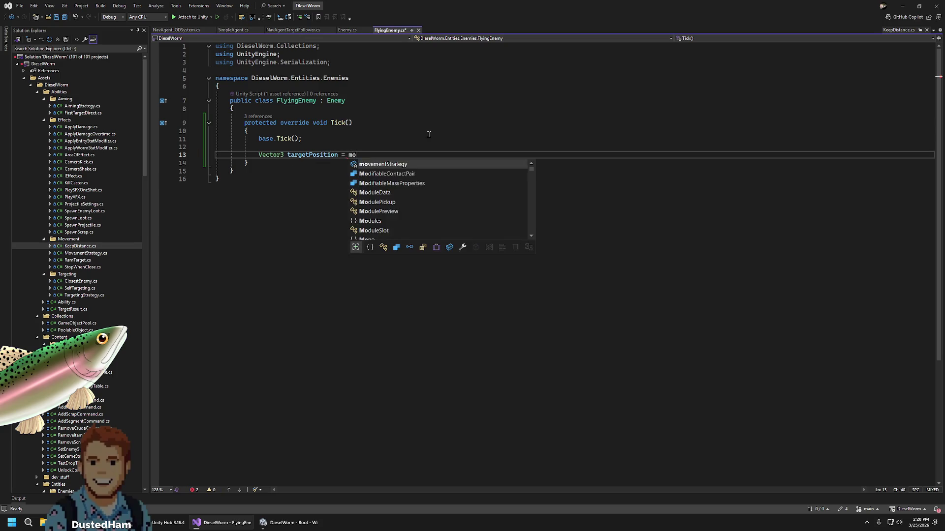
key(Tab)
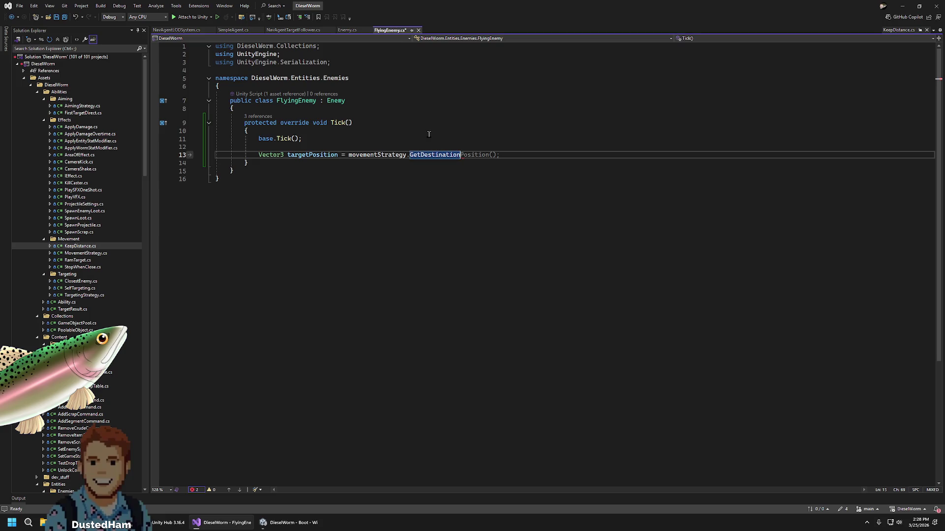
text(();)
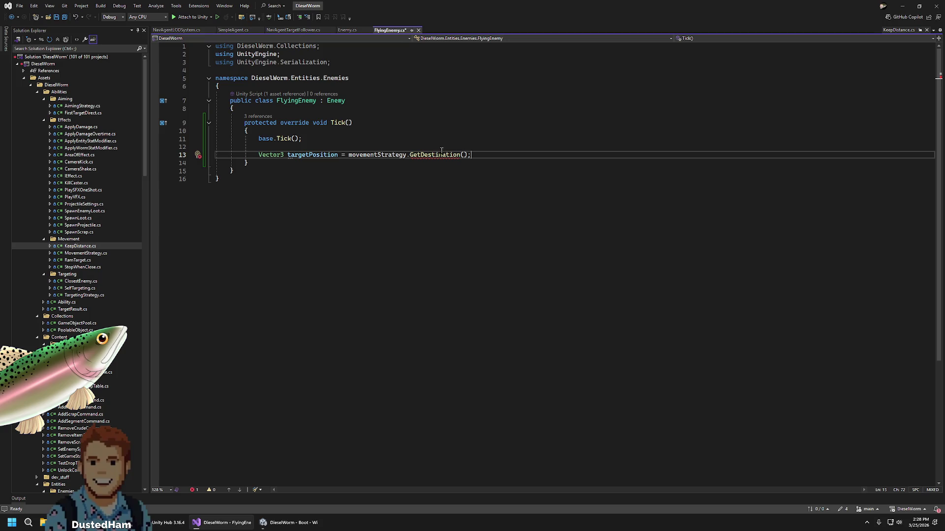
mouse_move(438, 152)
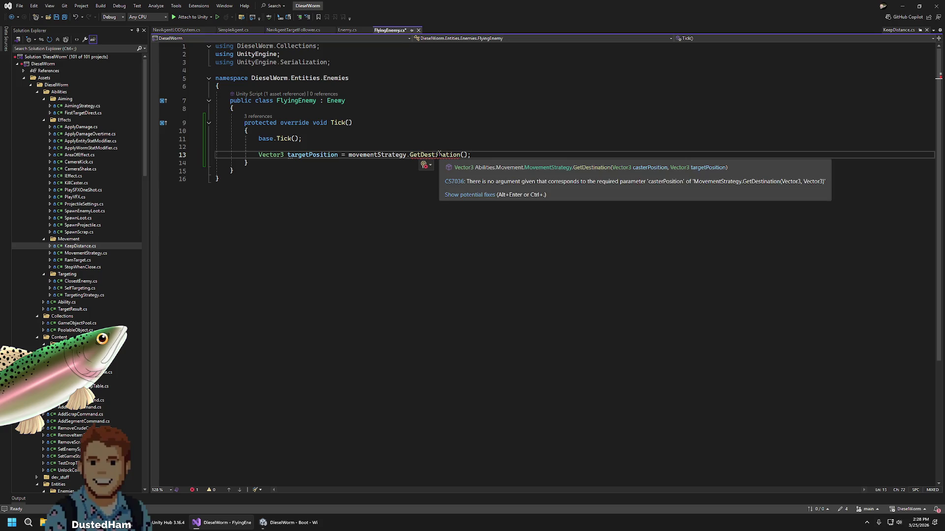
key(Left)
key(Left)
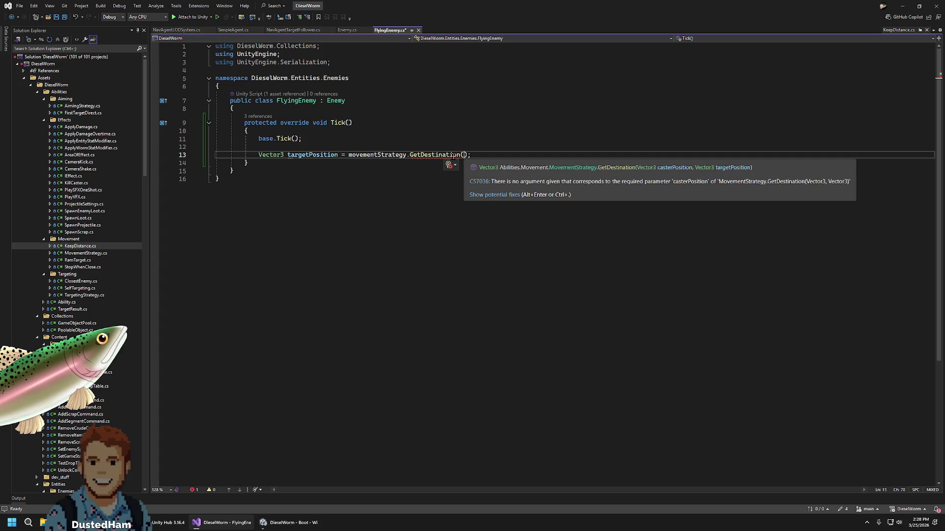
Pass transform.position and Target.position to GetDestination, matching NavAgentTargetFollower's call
click(294, 30)
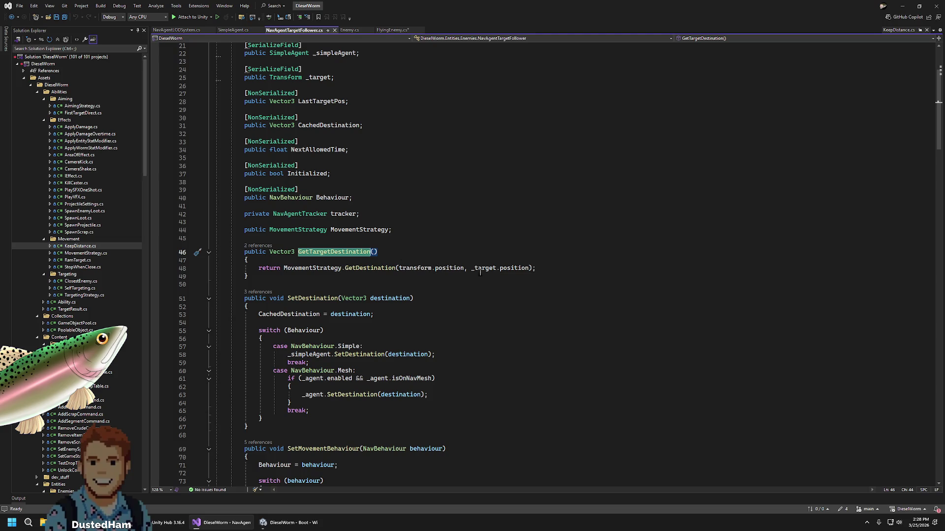
scroll(480, 266, up, 5)
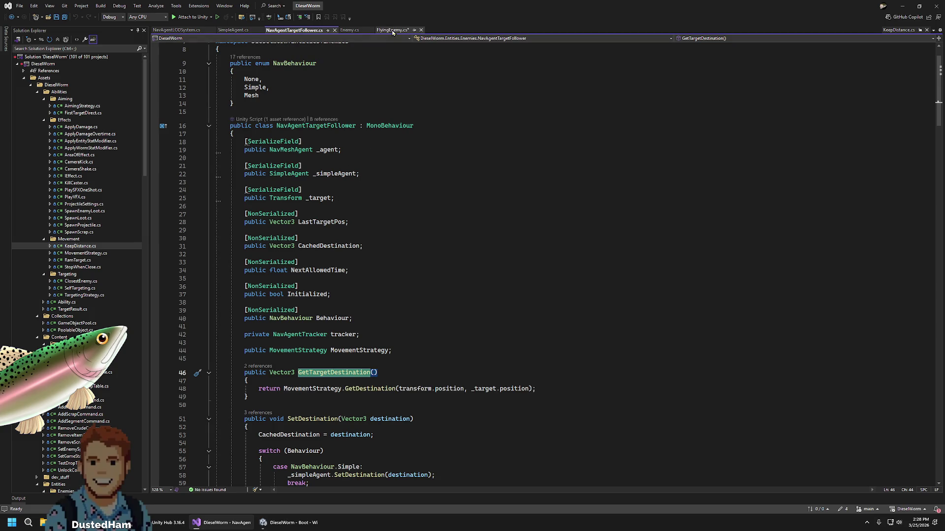
click(393, 30)
text(transform.position,)
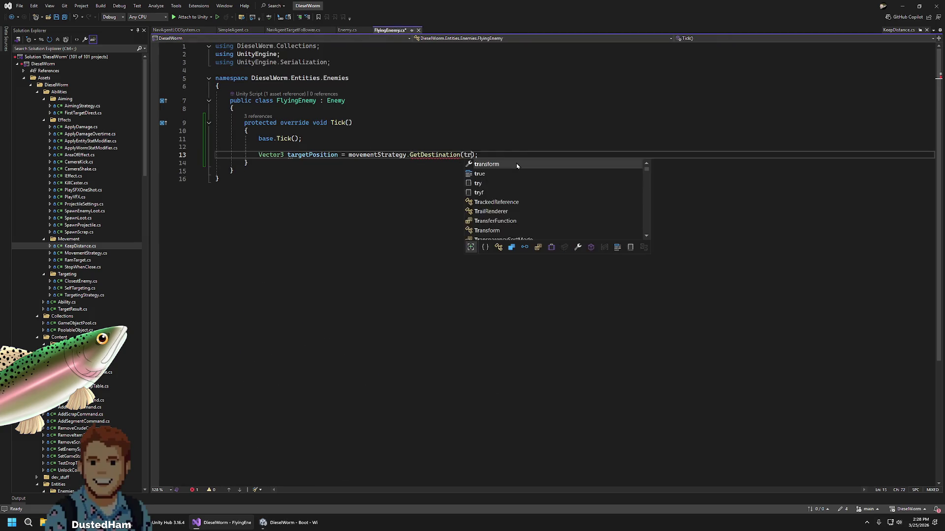
text( Target.)
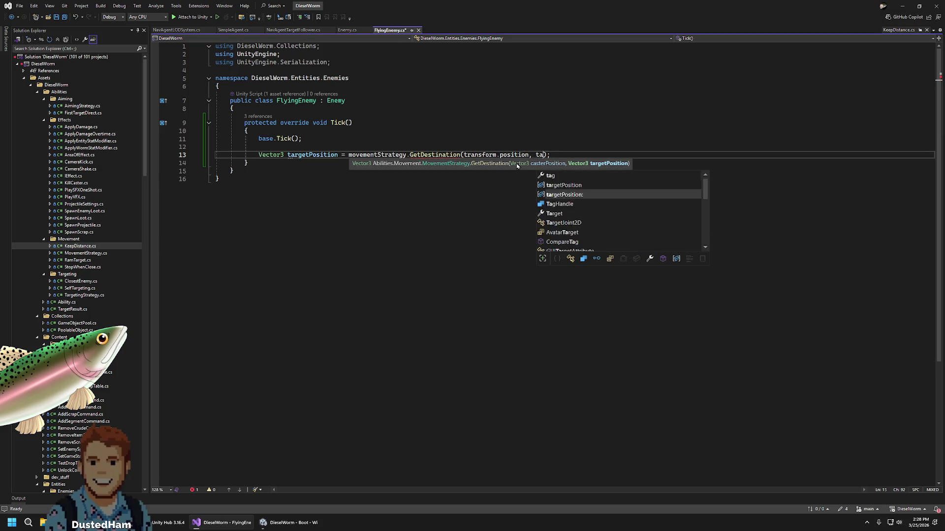
text(pos)
key(Tab)
key(End)
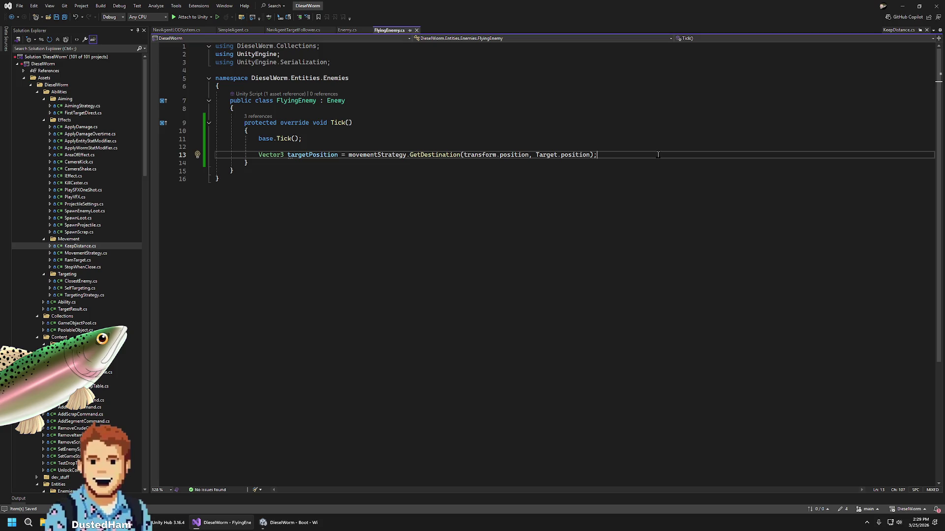
click(290, 108)
key(Return)
key(Return)
Declare a private Vector3 movementTarget field and assign GetDestination's result to it in Tick
key(Up)
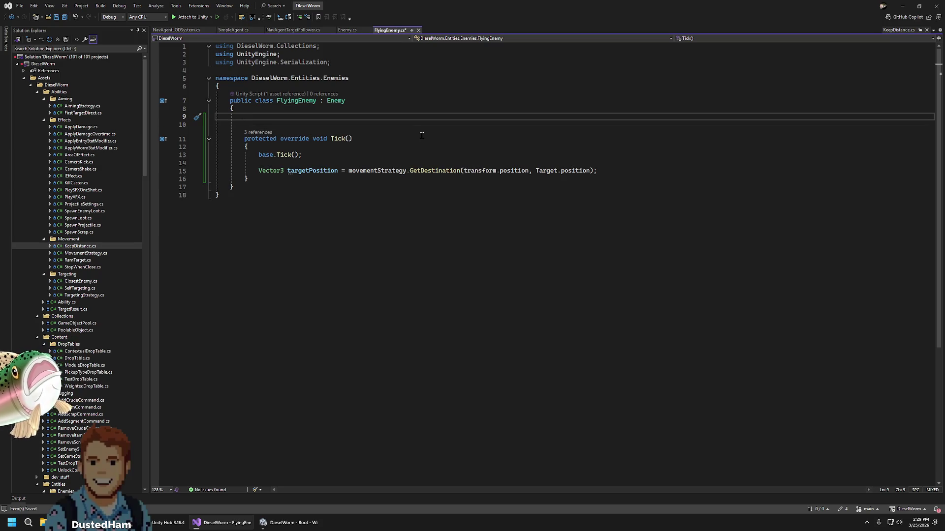
text(private )
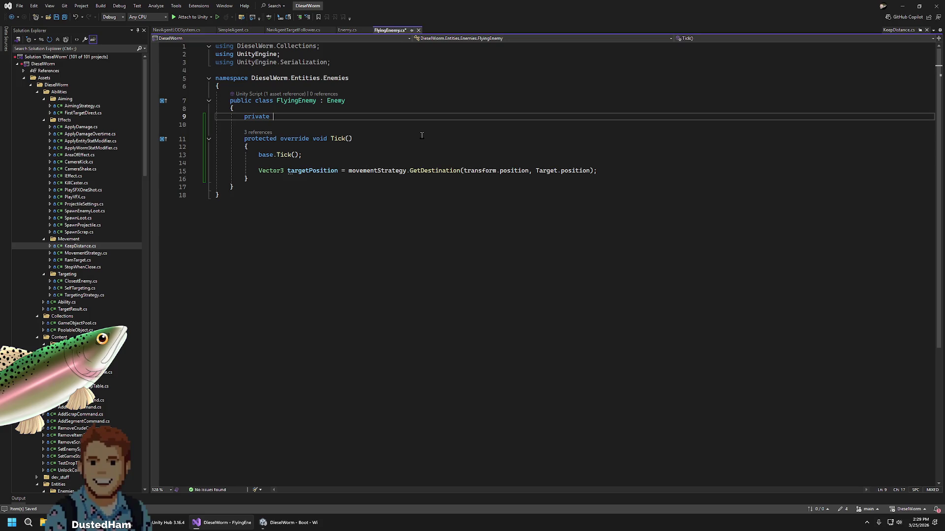
text(Vector3)
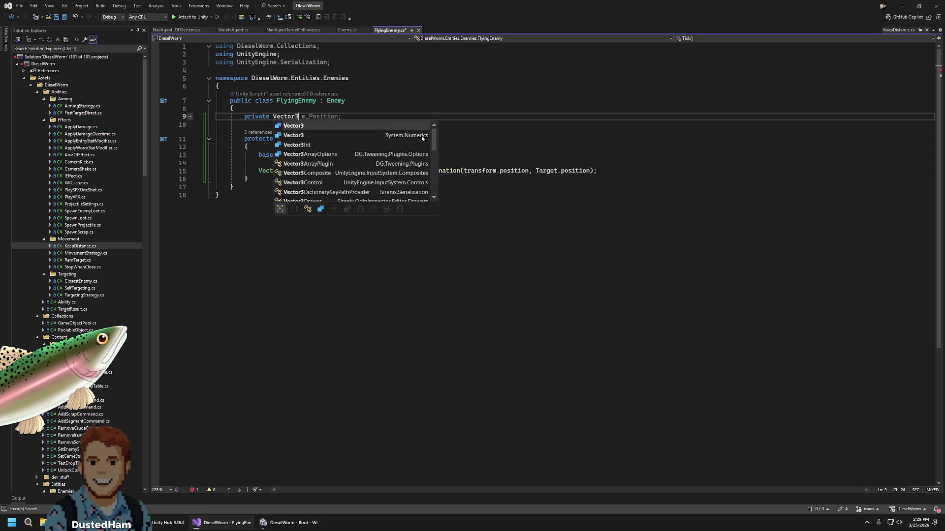
key(BackSpace)
key(BackSpace)
key(BackSpace)
text(movementTarget;)
key(Down)
key(Down)
key(Down)
key(Down)
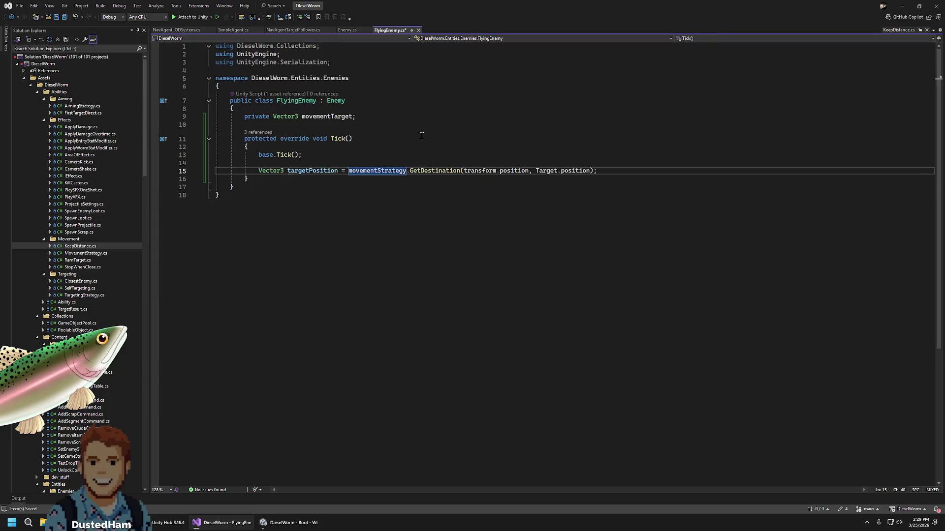
key(ctrl+shift+Right)
key(ctrl+shift+Right)
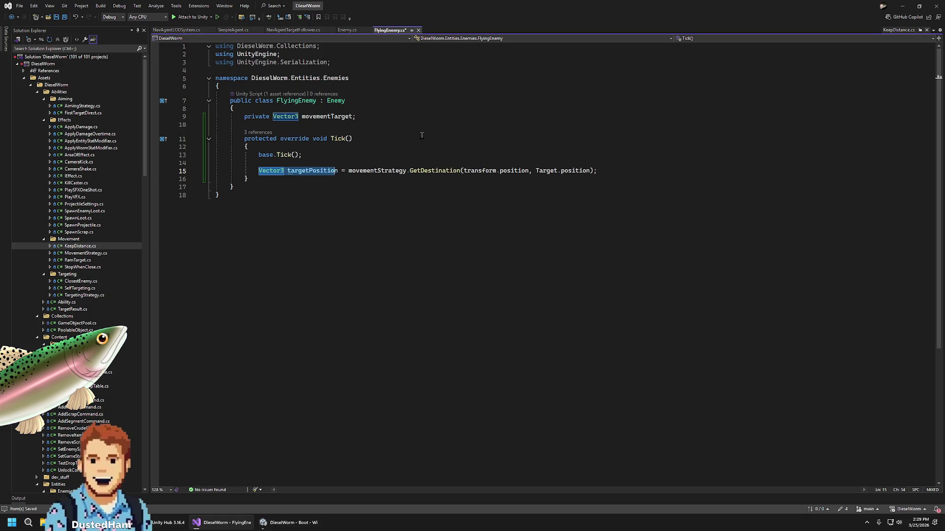
text(movem)
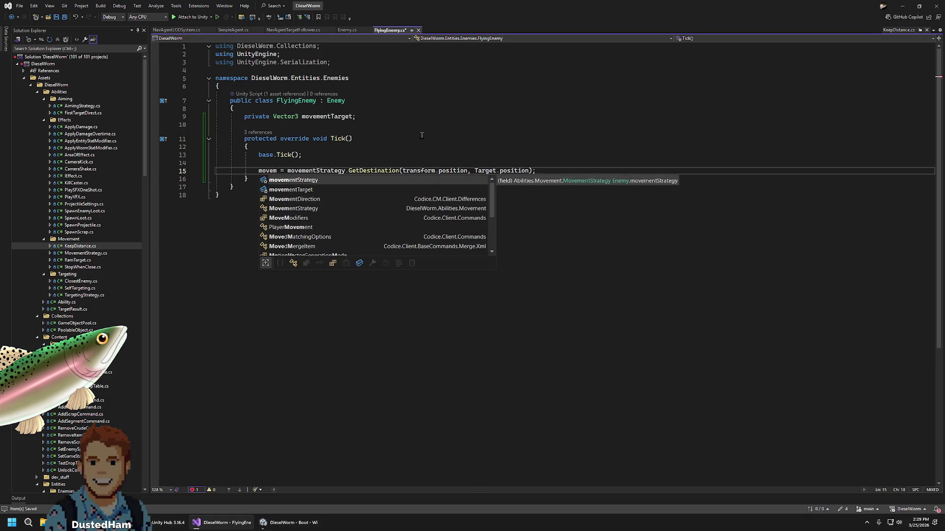
key(Tab)
Add an empty private void Update() method below Tick
key(Down)
key(Return)
key(Return)
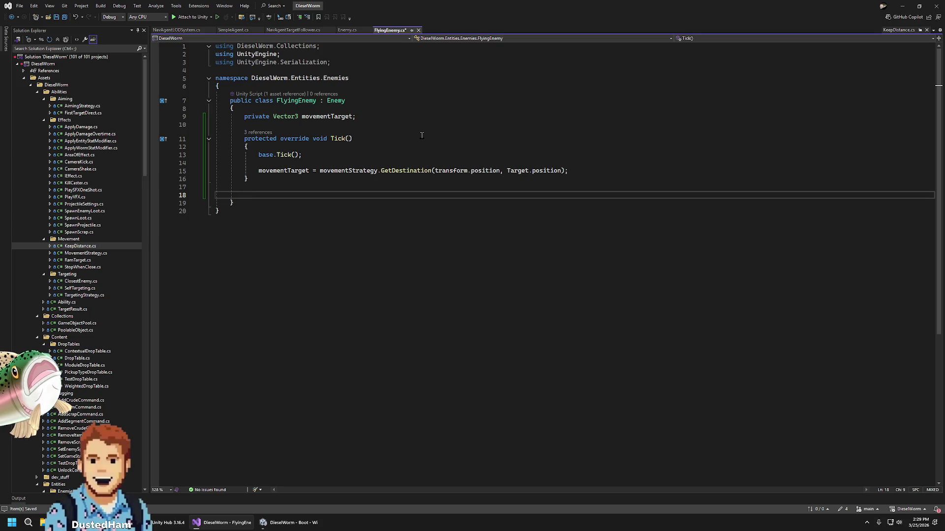
text(pr)
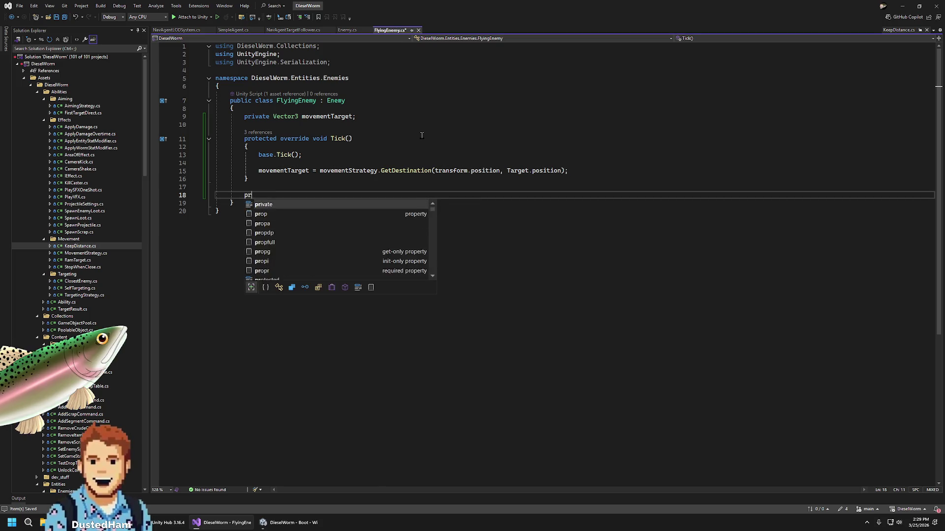
text(ivate void Up)
key(Tab)
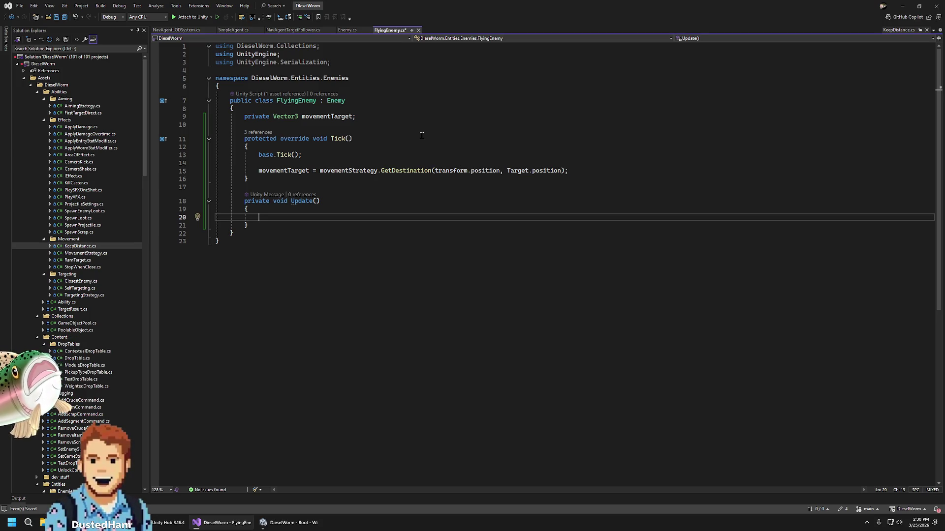
key(Up)
key(Up)
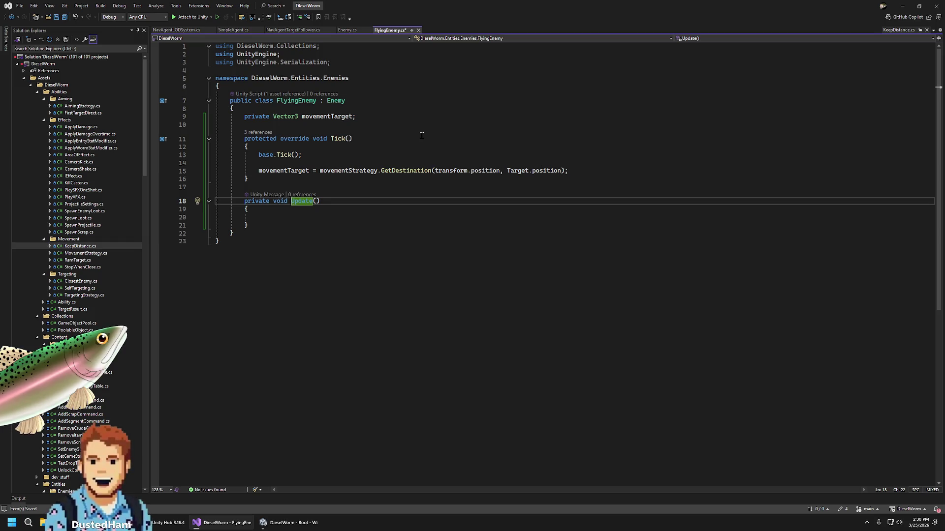
Rename Update to FixedUpdate, type transform.position in its body, and open SimpleAgent.cs
text(Fixed)
key(Down)
key(Down)
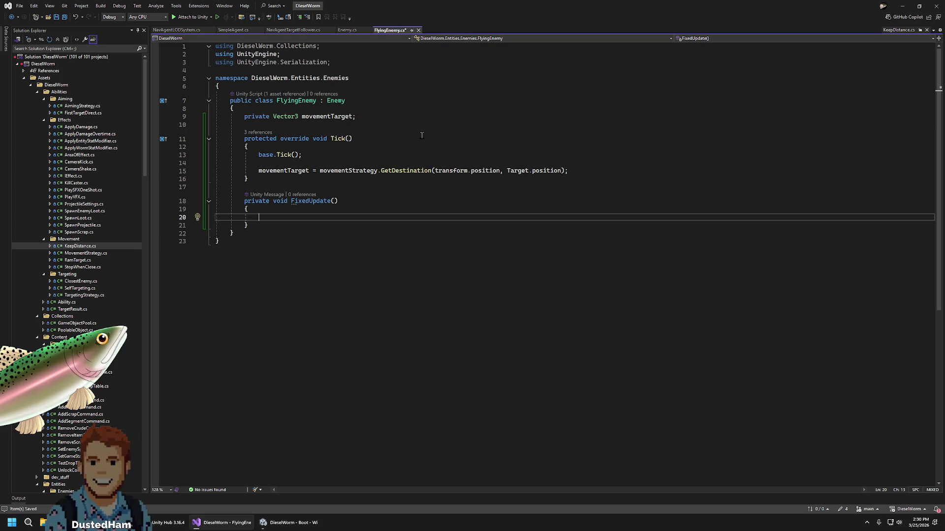
text(transform.position)
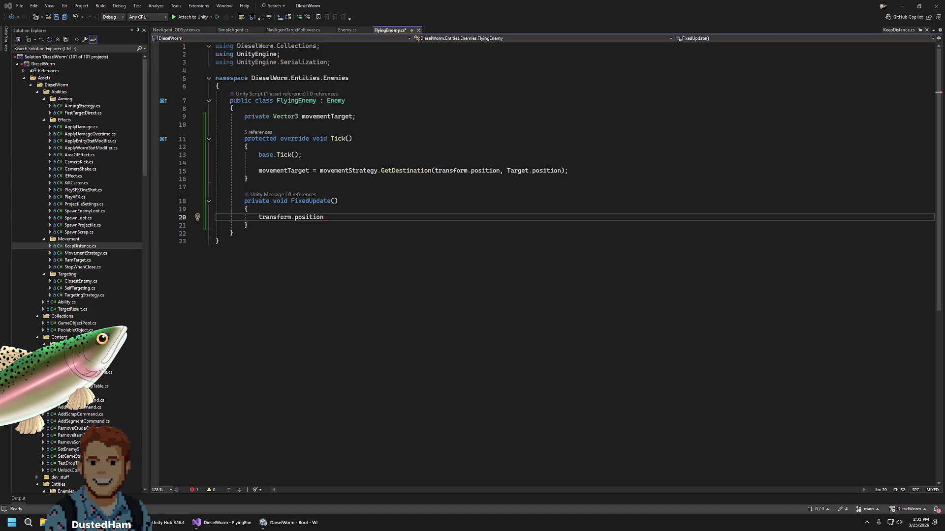
scroll(95, 323, down, 10)
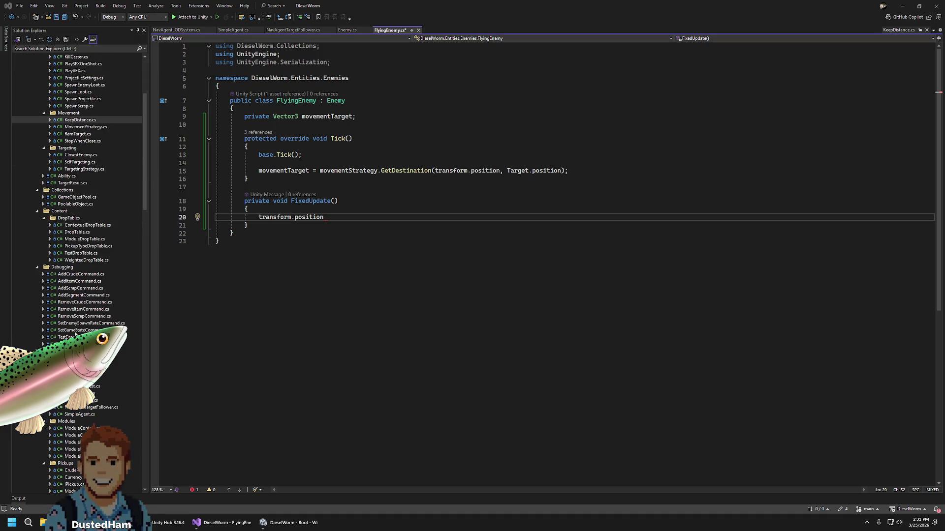
click(81, 330)
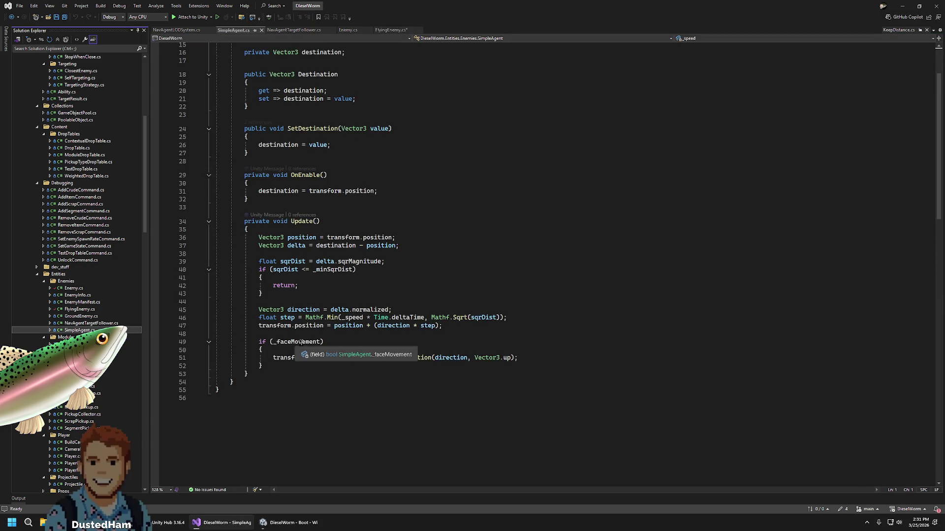
Copy SimpleAgent's Update movement code over the transform.position line in FlyingEnemy's FixedUpdate
mouse_move(263, 366)
mouse_down()
mouse_move(251, 297)
mouse_move(259, 237)
mouse_up()
key(ctrl+c)
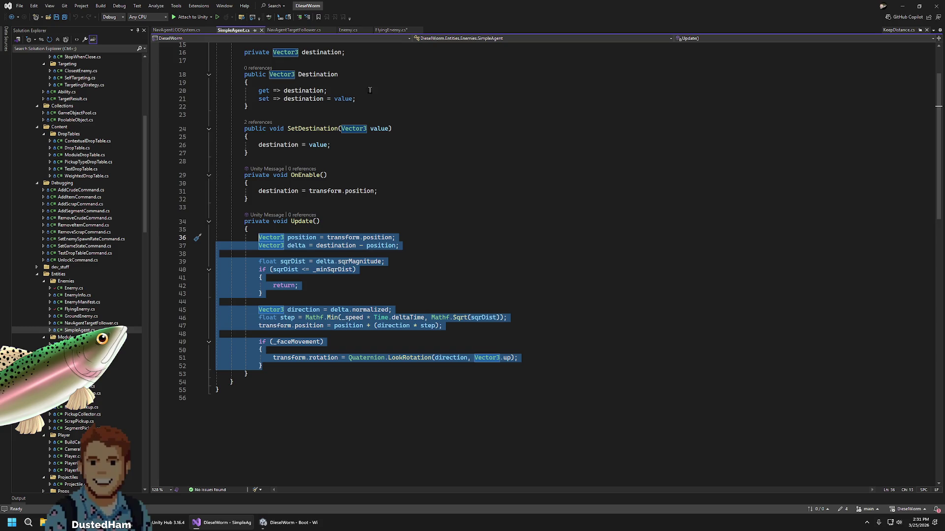
scroll(418, 297, up, 5)
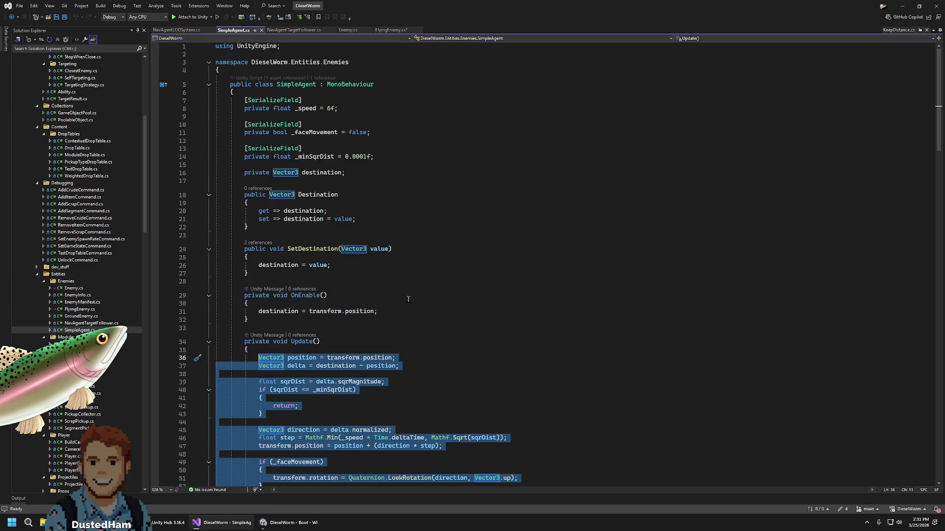
click(392, 30)
key(shift+Home)
key(ctrl+v)
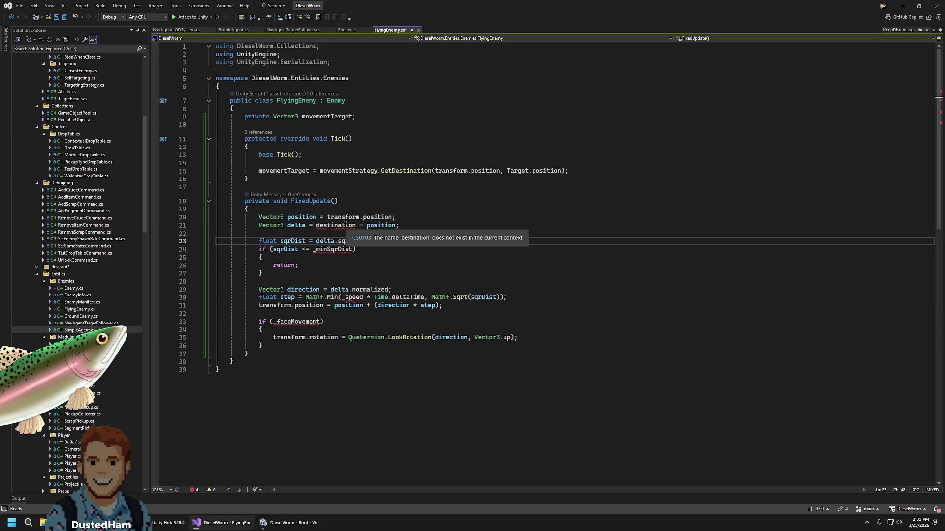
Rename the movementTarget field to destination across all its references
double_click(346, 225)
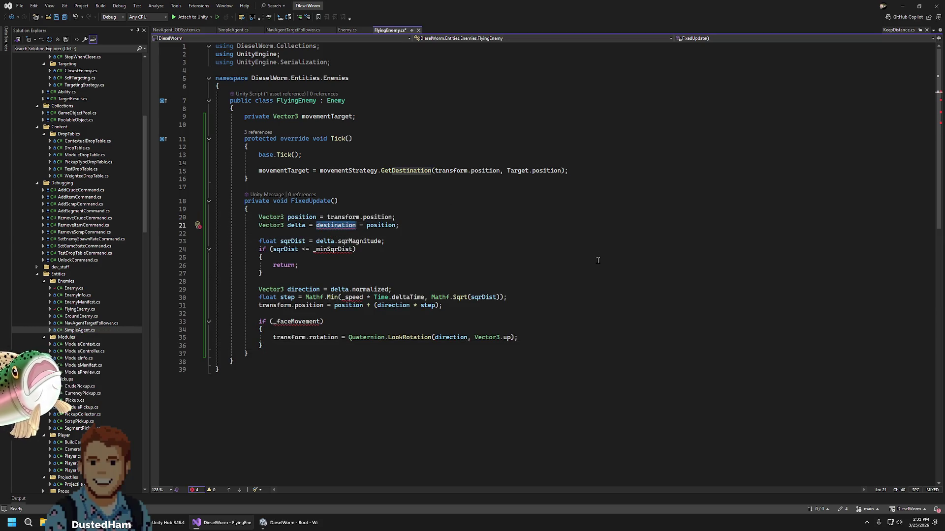
double_click(329, 116)
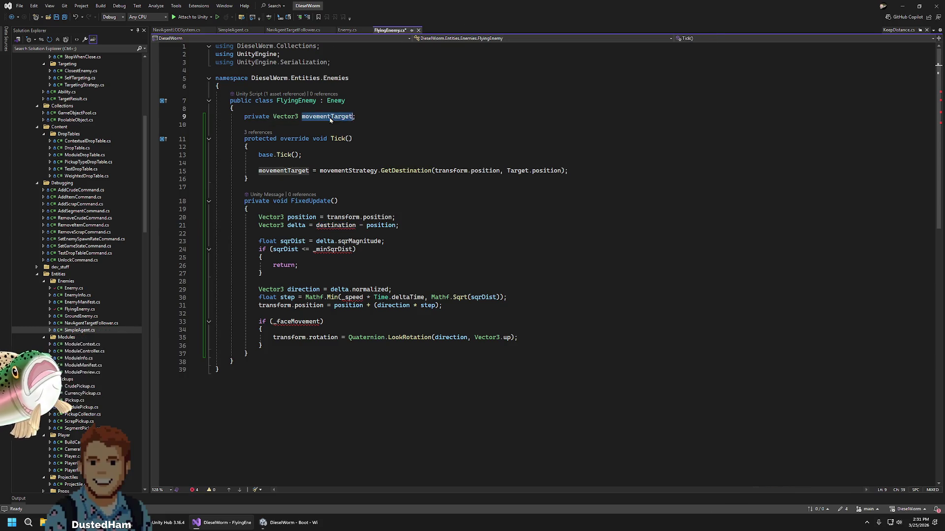
text(destinati)
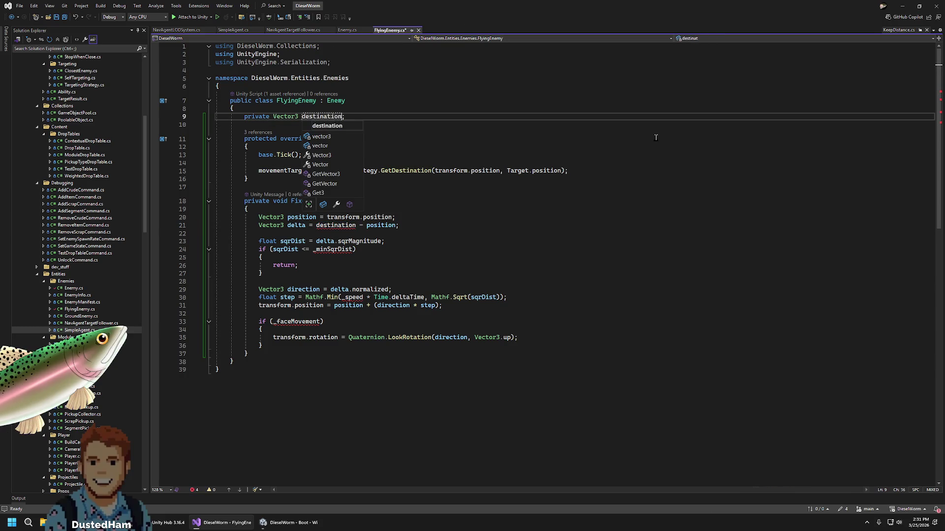
key(ctrl+period)
key(Return)
click(374, 138)
Copy SimpleAgent's _minSqrDist field declaration into FlyingEnemy below the destination field
click(394, 250)
double_click(333, 249)
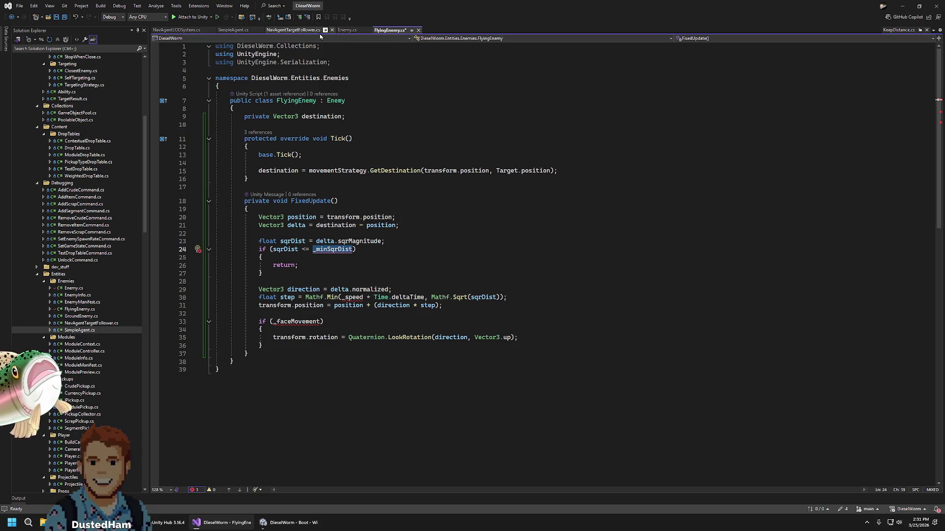
click(231, 31)
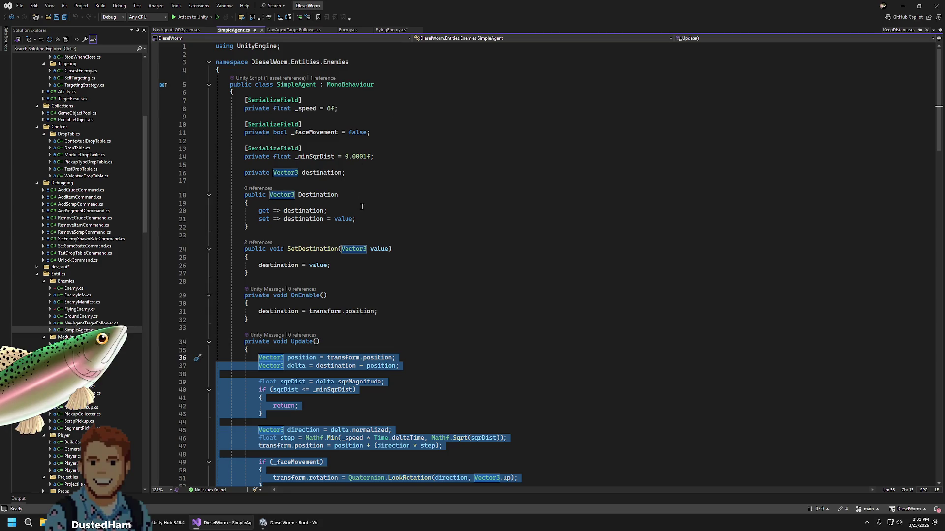
click(390, 157)
key(shift+Up)
key(shift+Home)
key(ctrl+c)
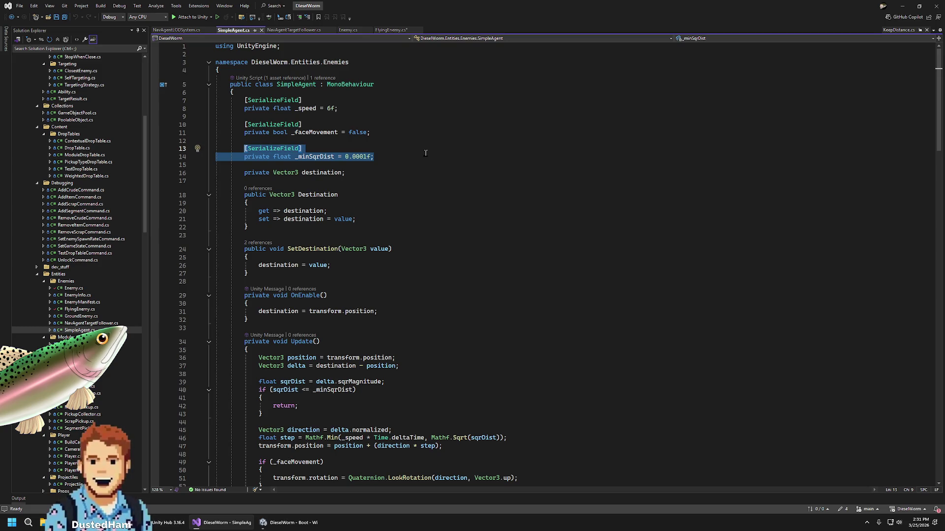
click(387, 30)
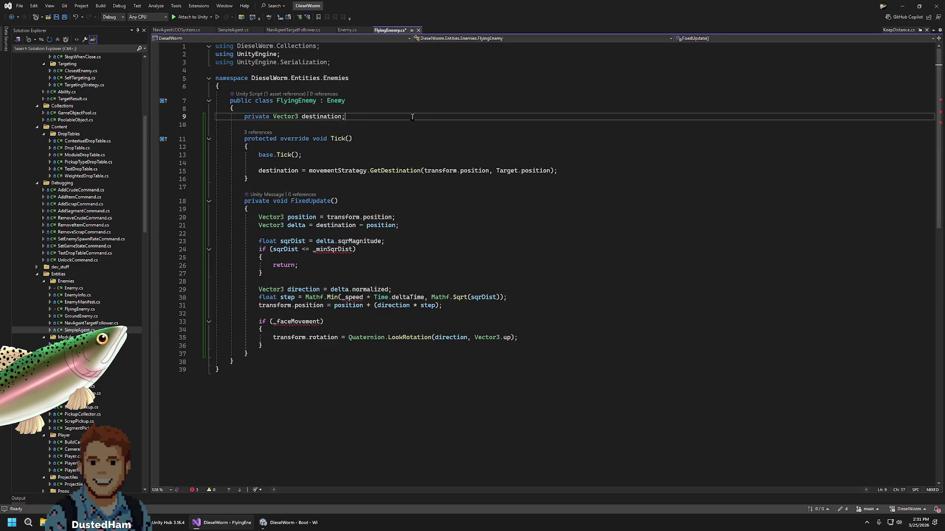
key(Return)
key(ctrl+v)
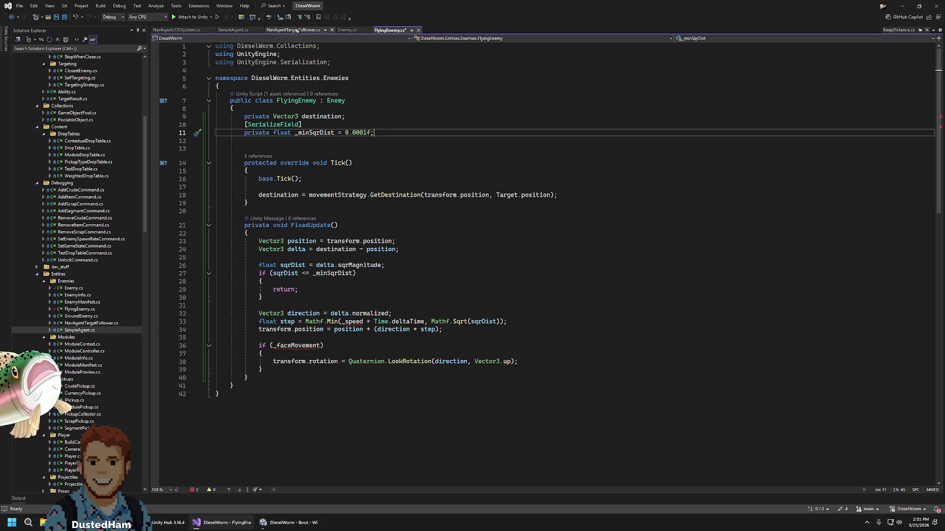
Replace it with SimpleAgent's three serialized fields: _speed, _faceMovement and _minSqrDist
click(222, 30)
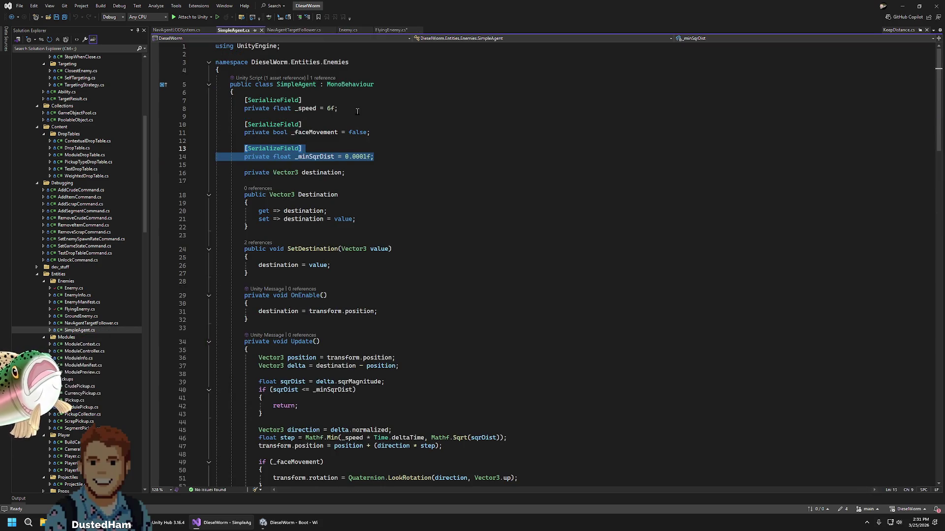
click(388, 152)
mouse_move(388, 156)
mouse_down()
mouse_move(246, 124)
mouse_move(245, 99)
mouse_up()
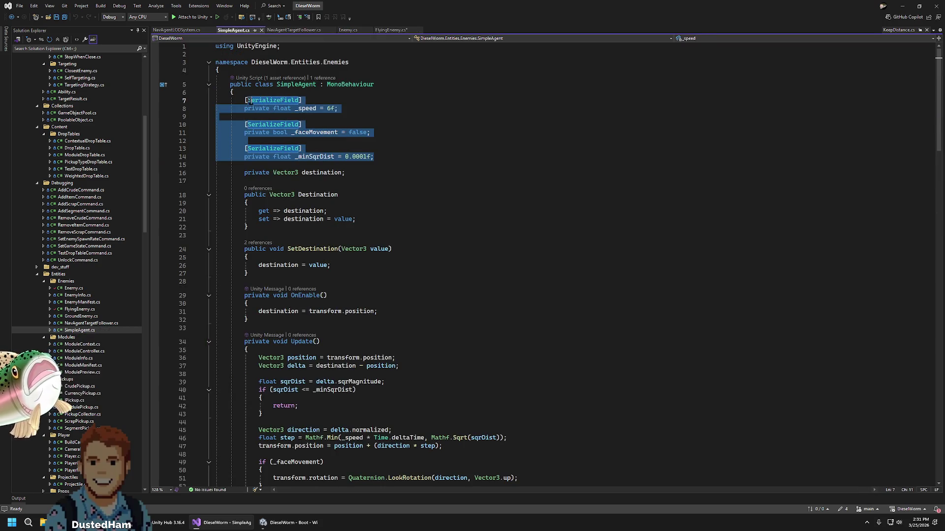
click(388, 31)
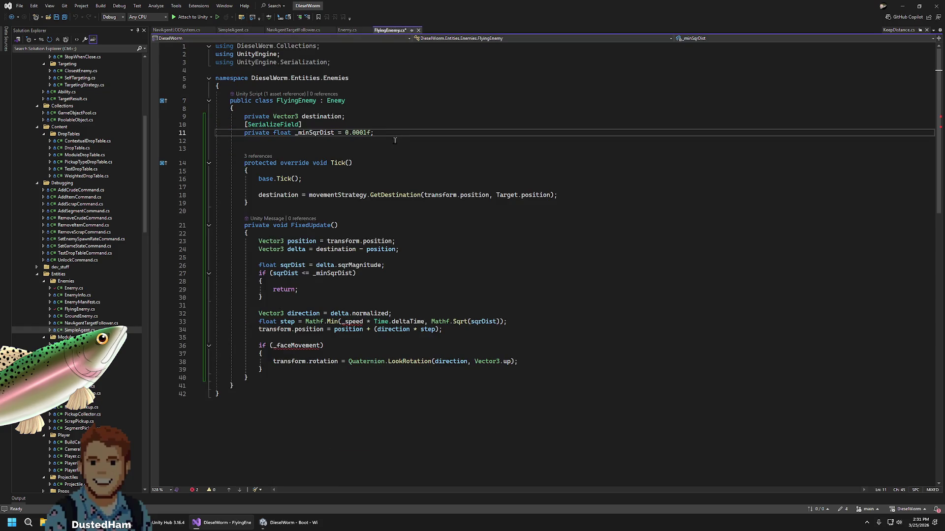
drag(393, 142, 337, 127)
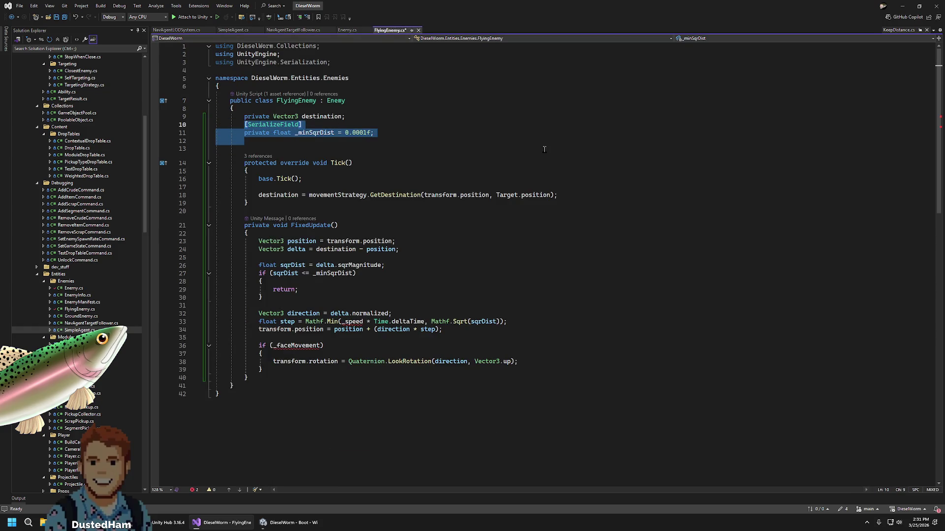
key(ctrl+x)
key(Up)
key(Return)
key(alt+Down)
key(Up)
key(Up)
key(ctrl+v)
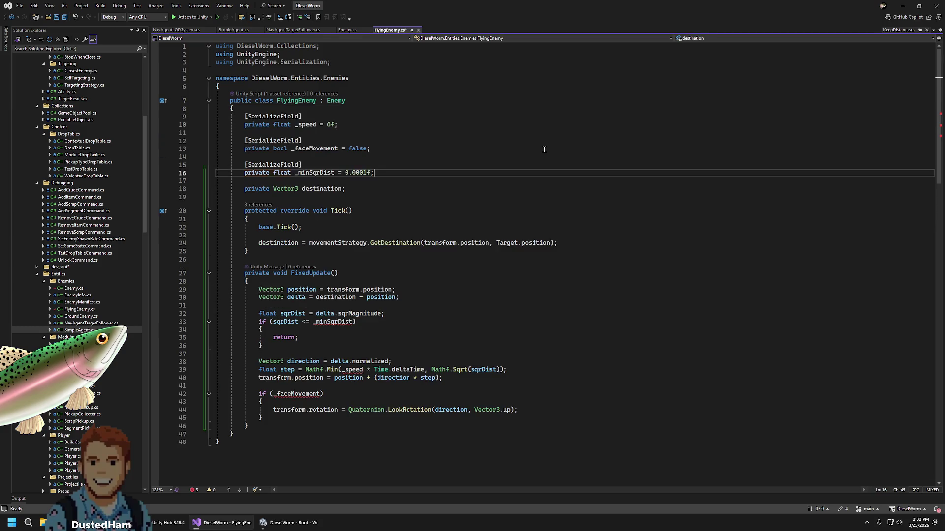
Save FlyingEnemy.cs with no issues found and switch to the Unity editor
click(420, 315)
key(ctrl+s)
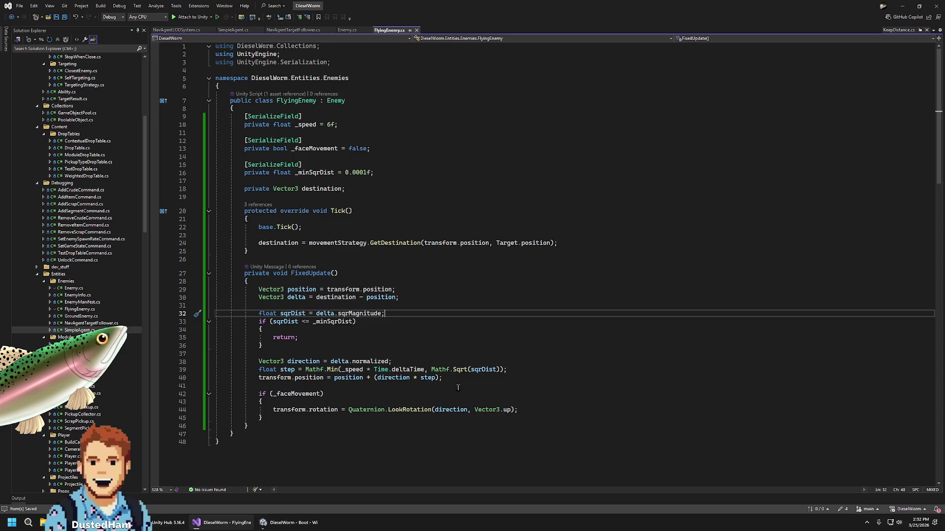
click(313, 420)
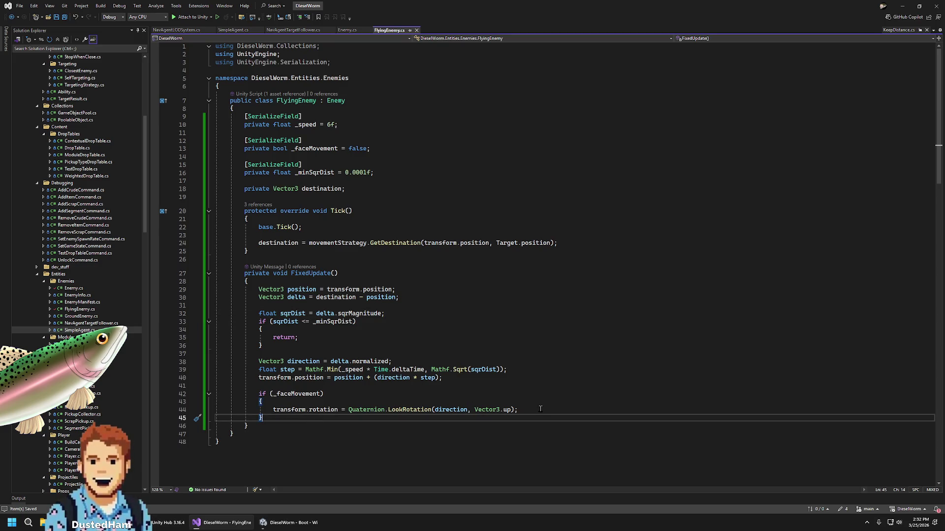
click(288, 523)
click(229, 525)
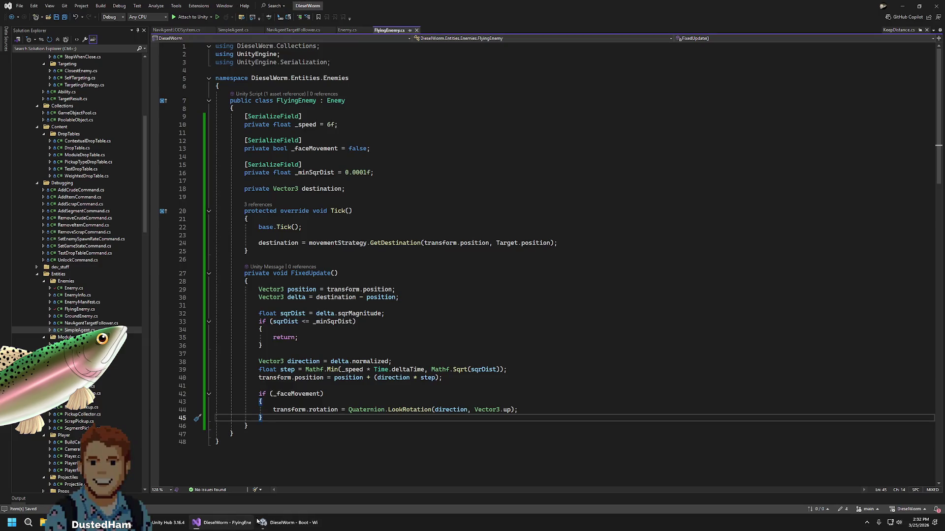
click(290, 522)
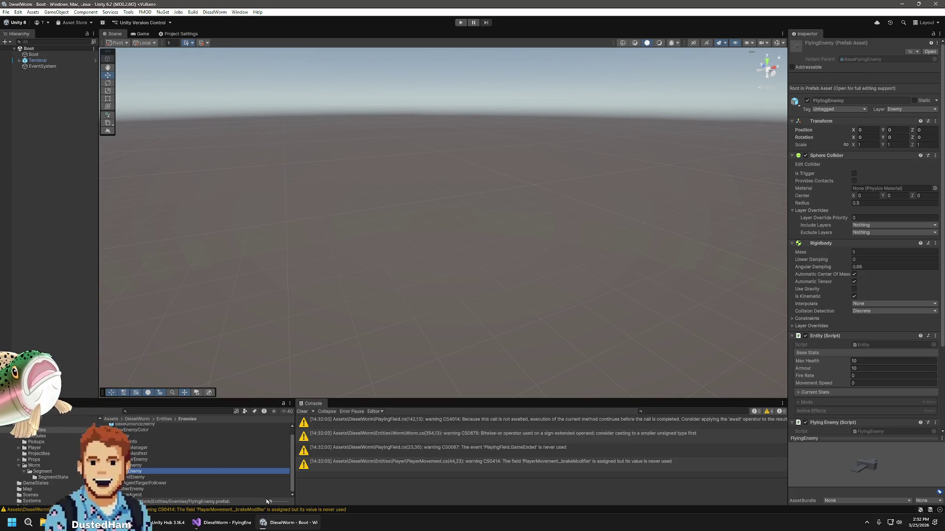
click(233, 524)
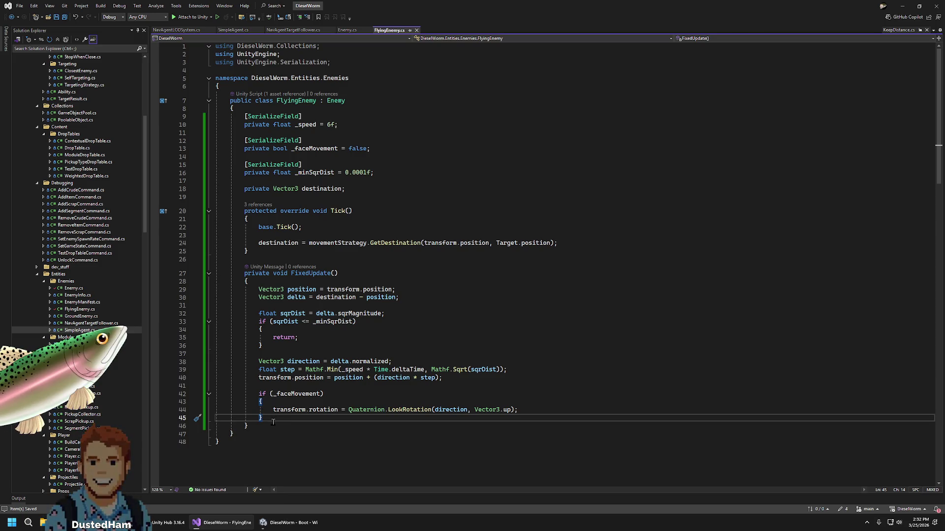
After the _faceMovement block, add 'Vector3 newPosition = transform.position;'
key(Return)
key(Return)
text(tra)
key(Tab)
text(.position)
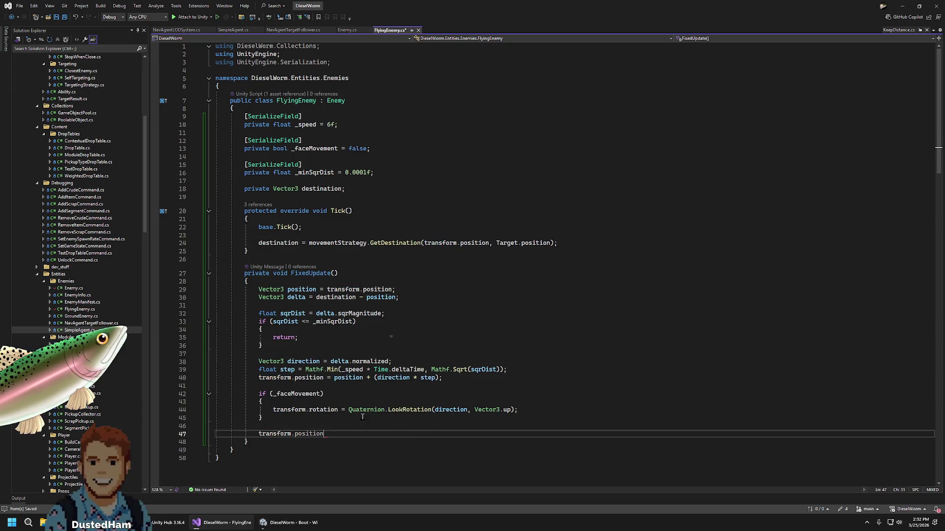
key(BackSpace)
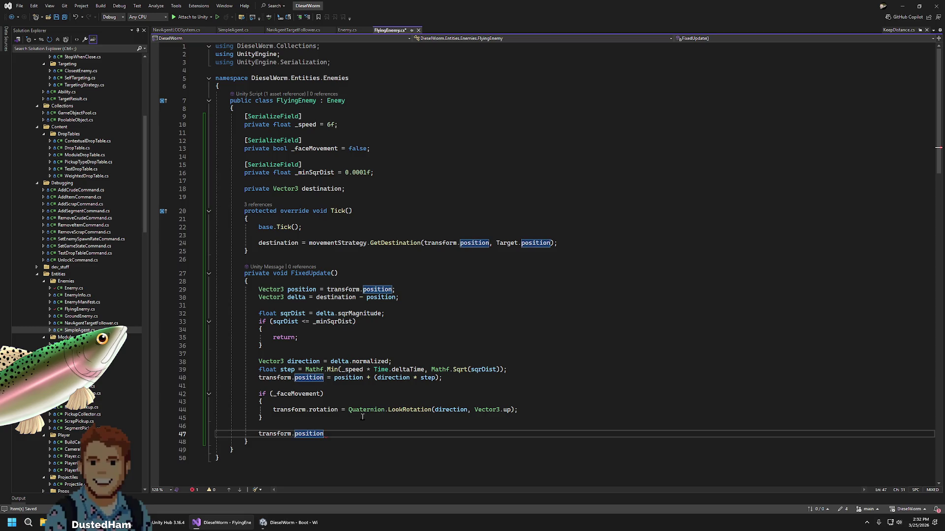
key(Home)
text(Ve)
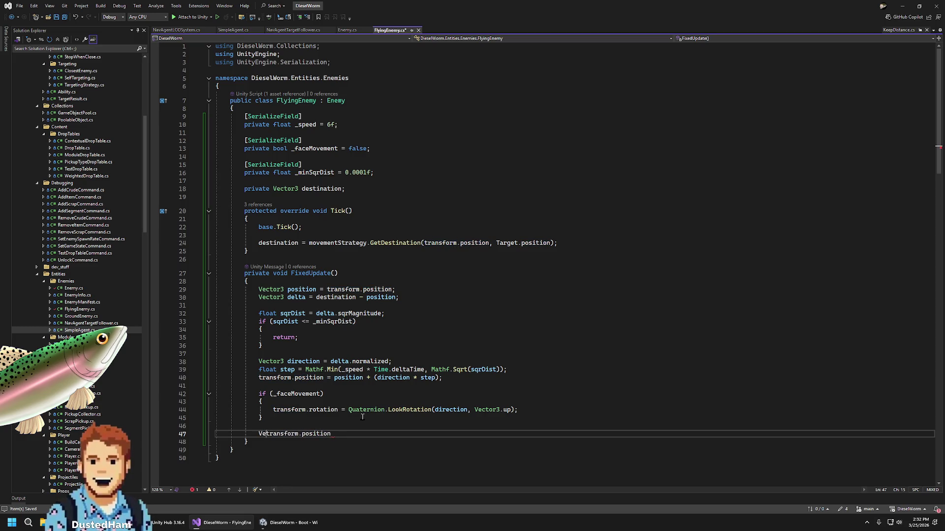
text(ctor3 )
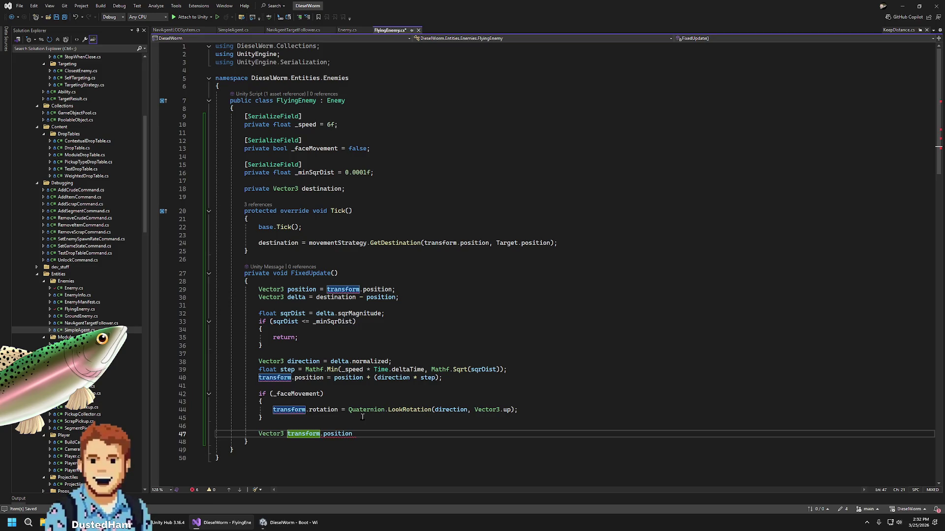
text(newPosition =)
key(End)
text(;)
Set newPosition.y to 6f on the following line
key(Return)
text(new)
key(BackSpace)
key(BackSpace)
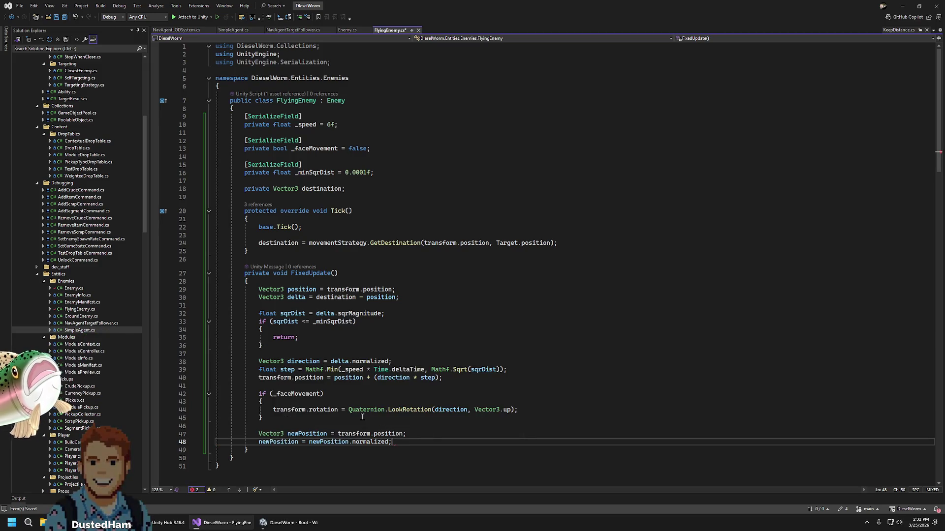
text(.)
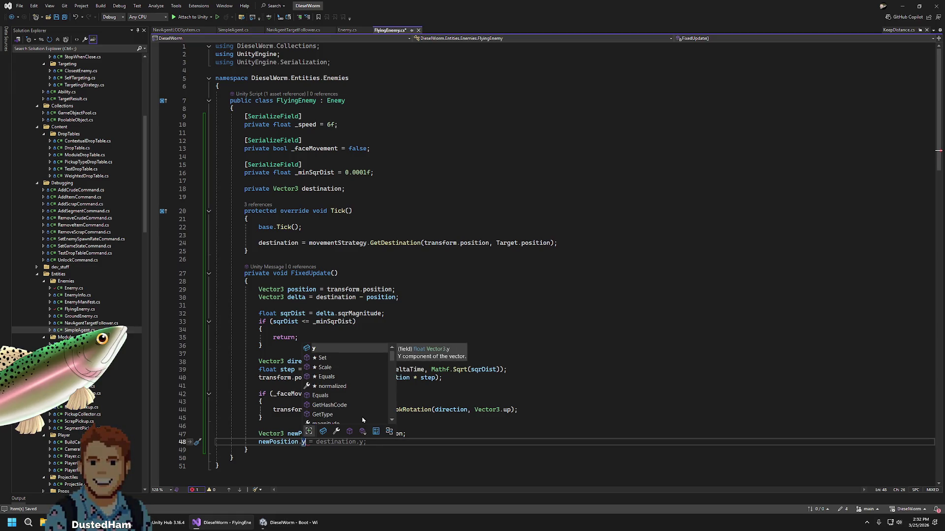
text(y)
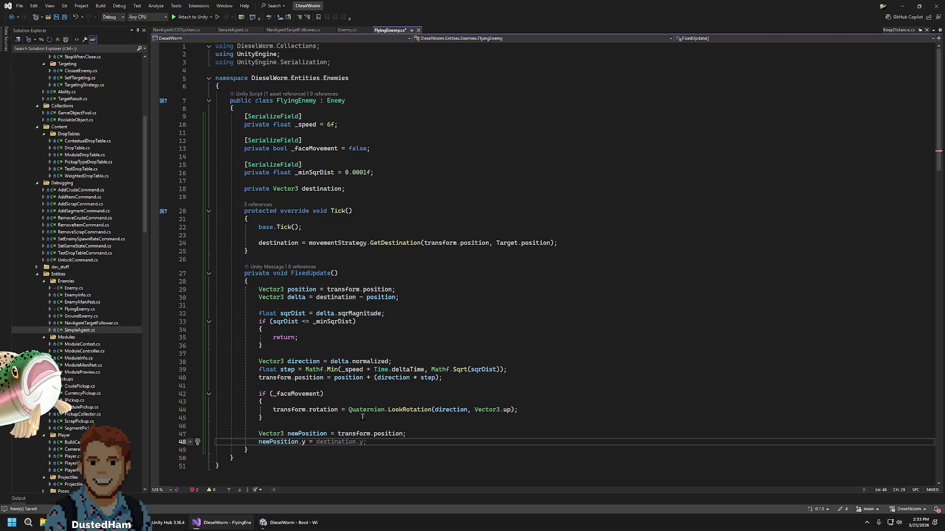
text(6f;)
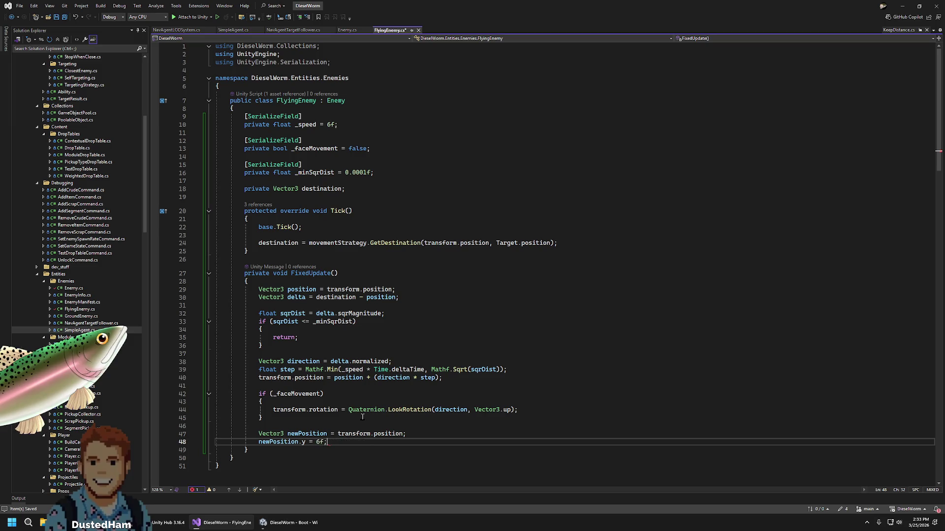
key(Return)
key(Return)
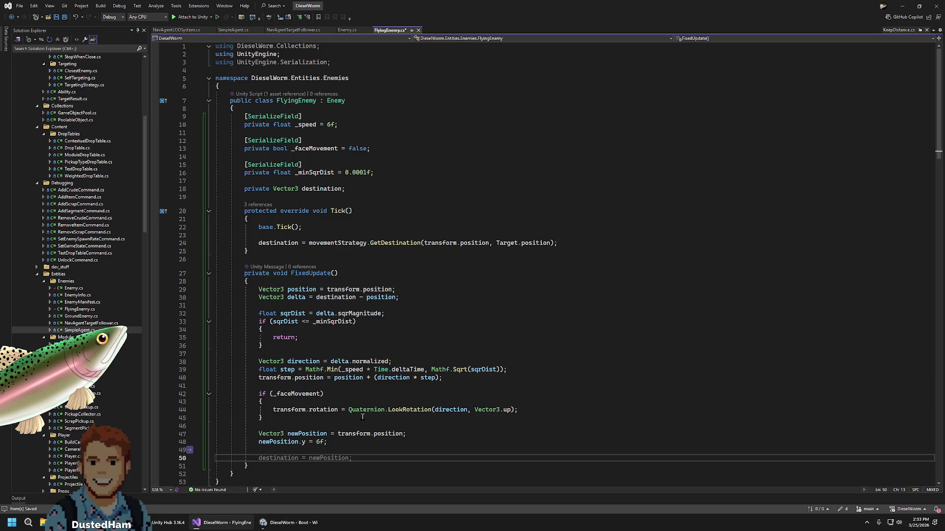
Add 'transform.position = newPosition;' and save FlyingEnemy.cs
text(transform.position = newPosition;)
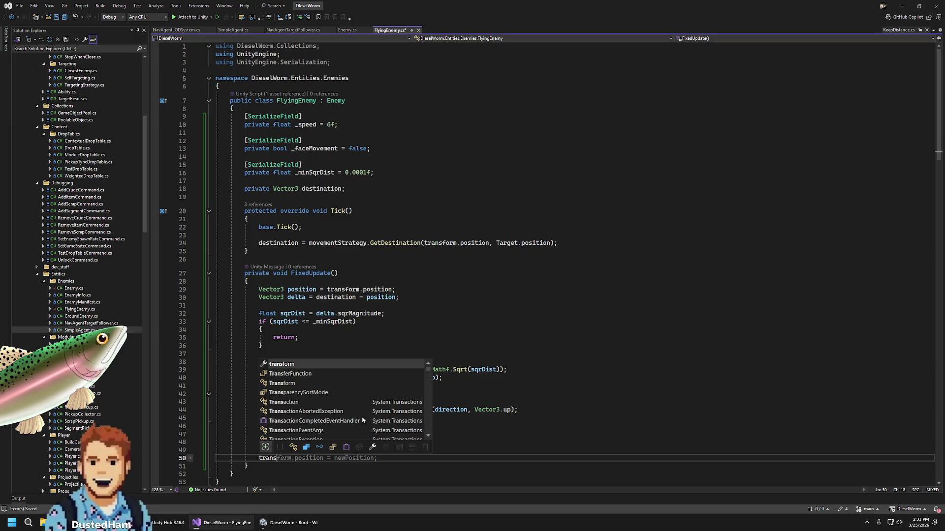
key(Tab)
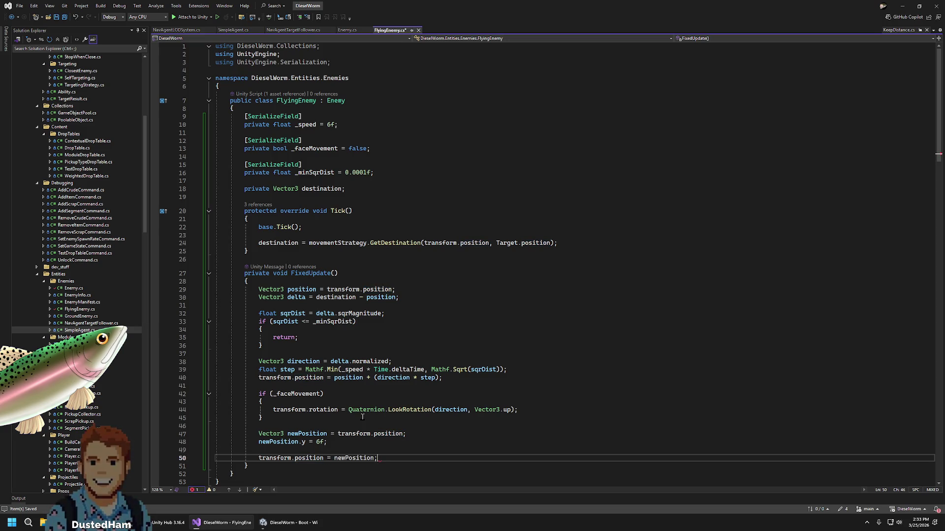
key(ctrl+a)
click(465, 345)
key(ctrl+s)
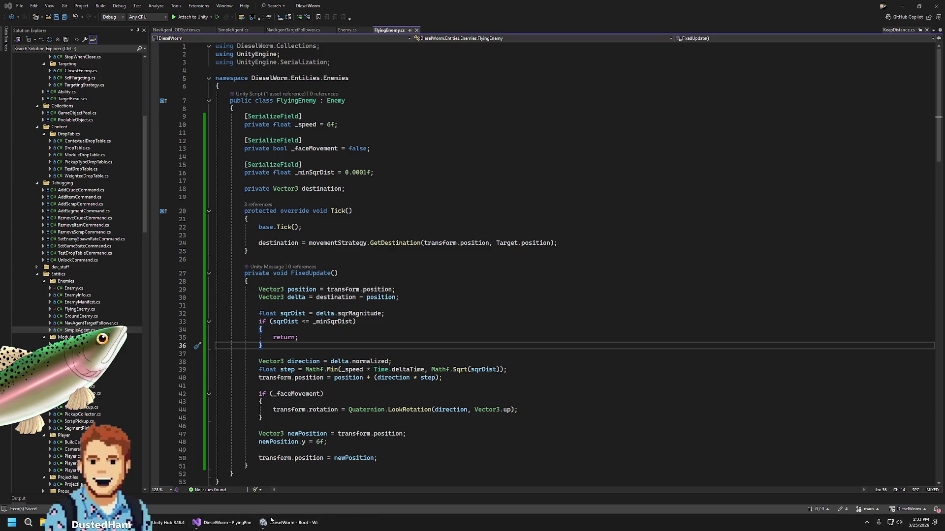
click(300, 529)
click(301, 529)
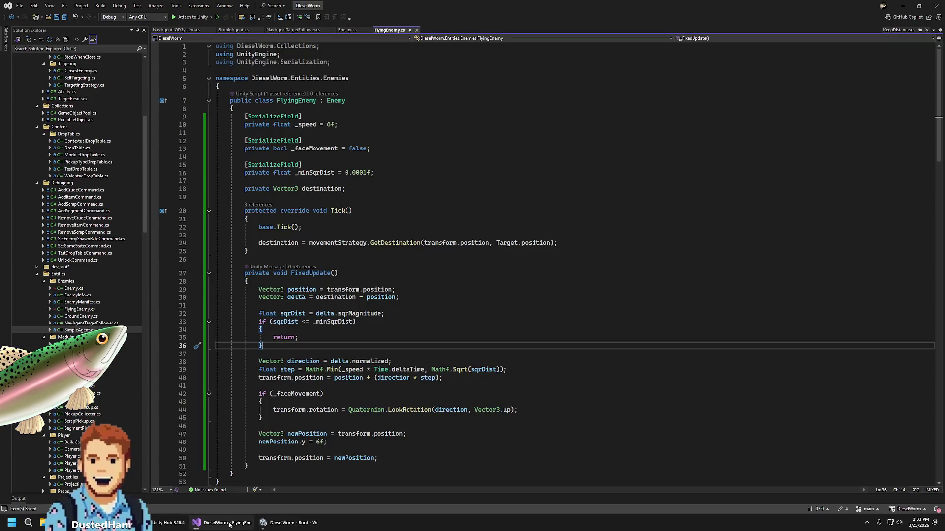
click(385, 459)
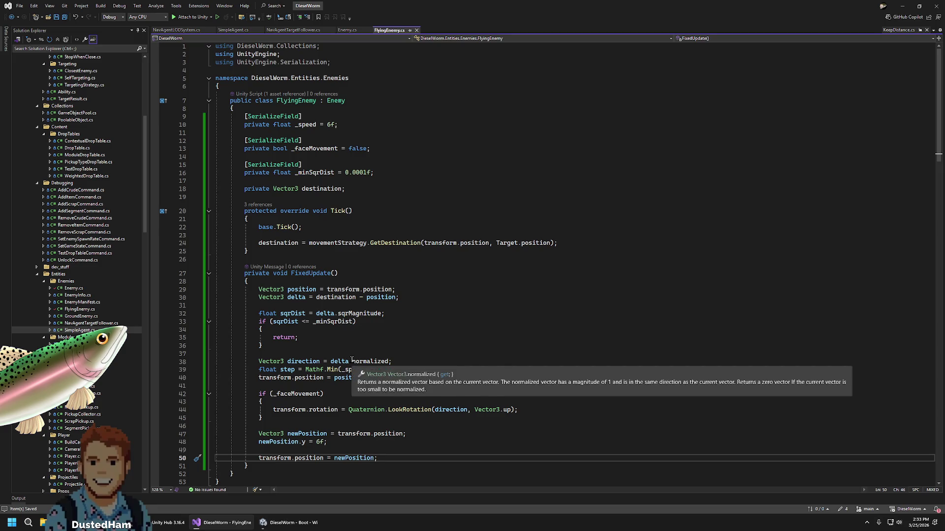
click(570, 242)
Add 'destination.y = 6f;' in Tick right after the destination calculation
key(Return)
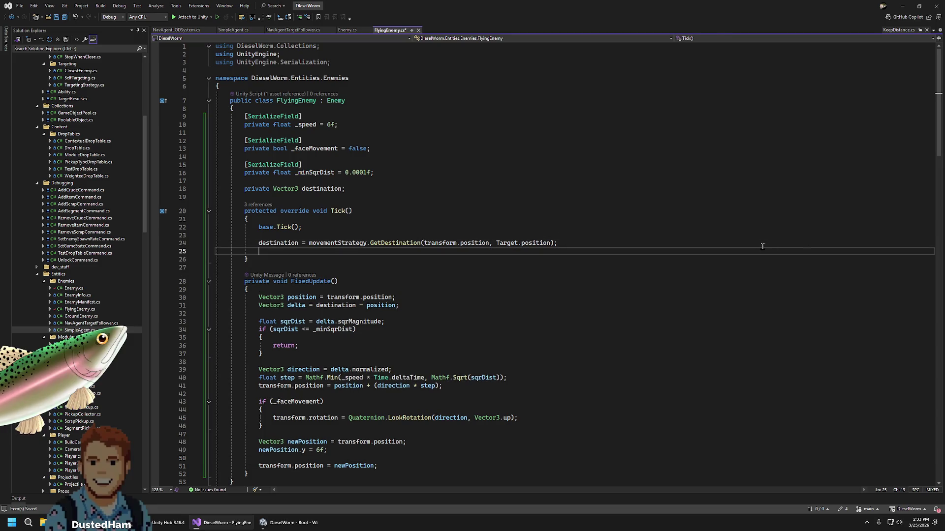
key(Return)
text(didStart)
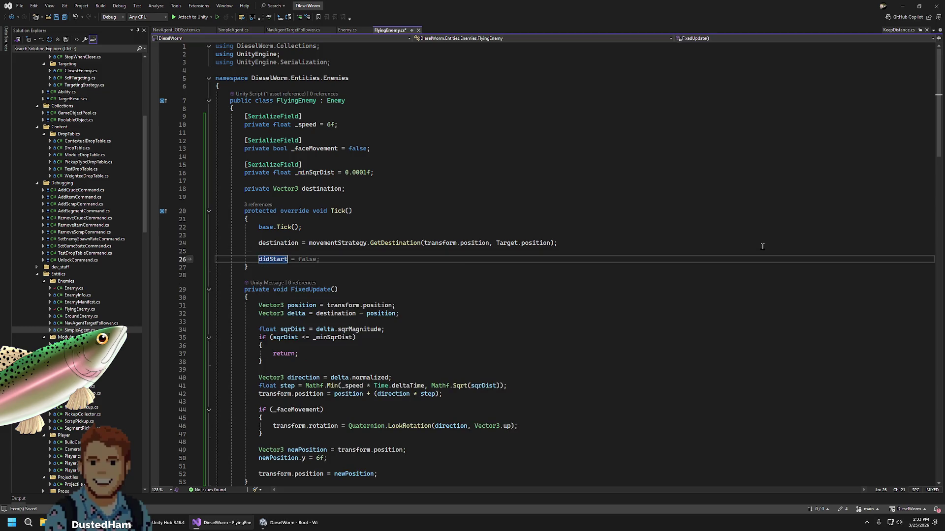
text(estinati)
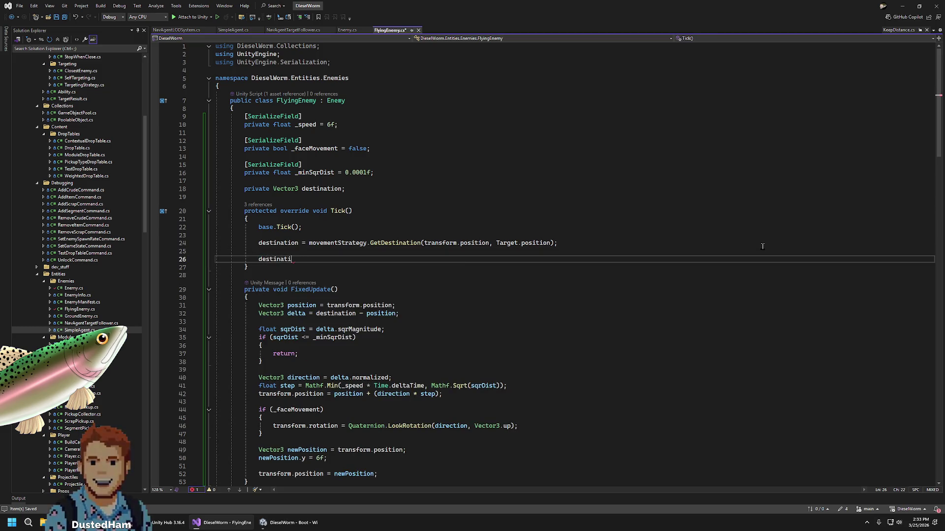
text(on.y = 6f;)
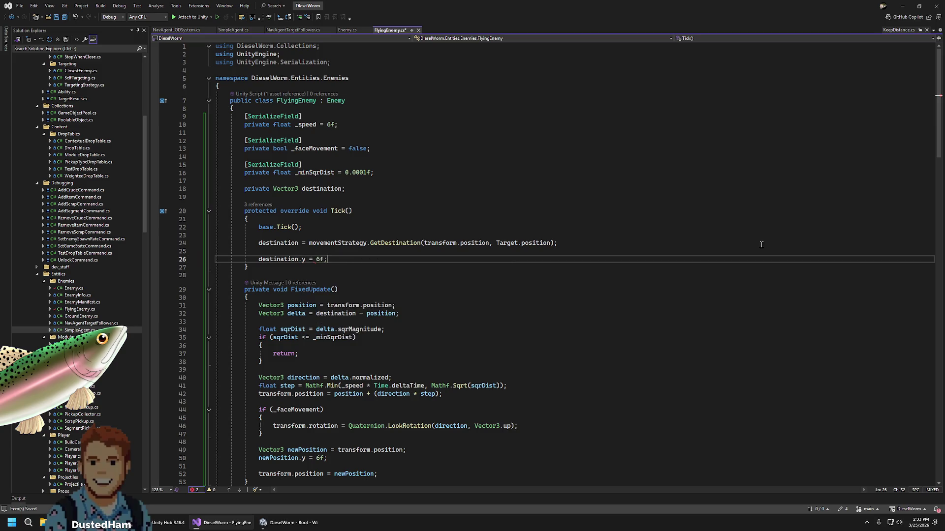
Delete the newPosition height-forcing lines from FixedUpdate
drag(389, 475, 388, 444)
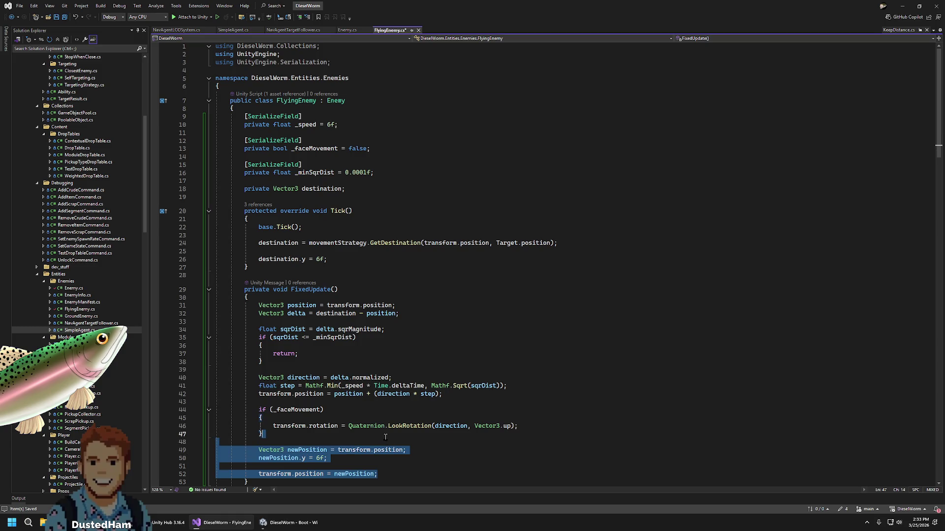
key(Delete)
click(338, 408)
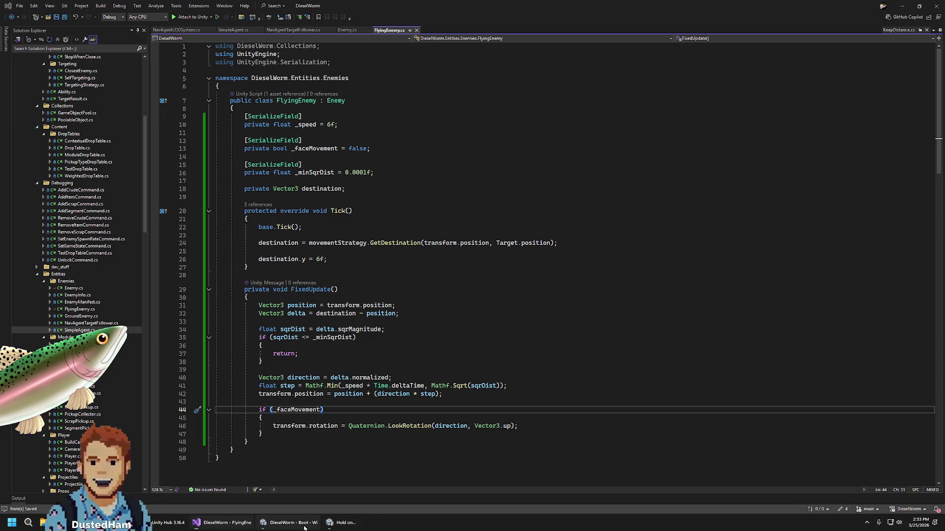
Back in Unity, enter 10 as the Speed of the prefab's Flying Enemy (Script) component
click(289, 523)
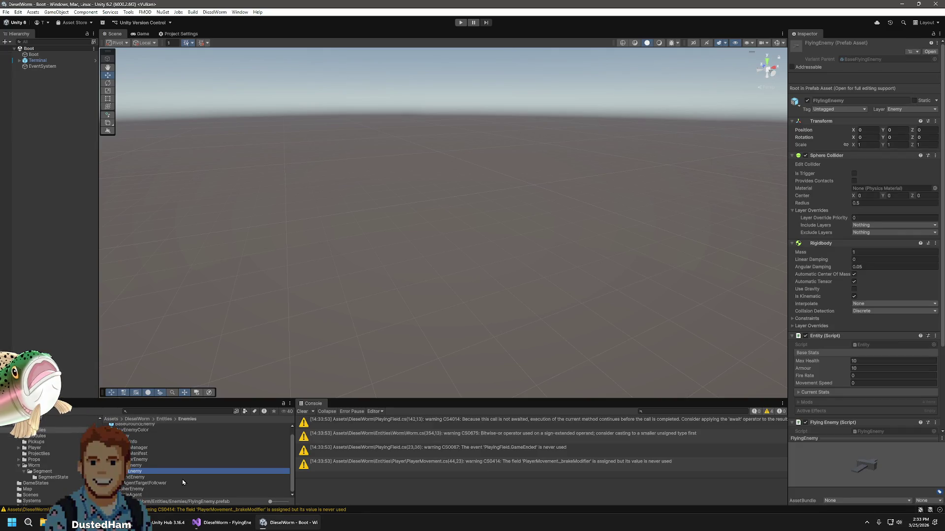
scroll(831, 269, down, 3)
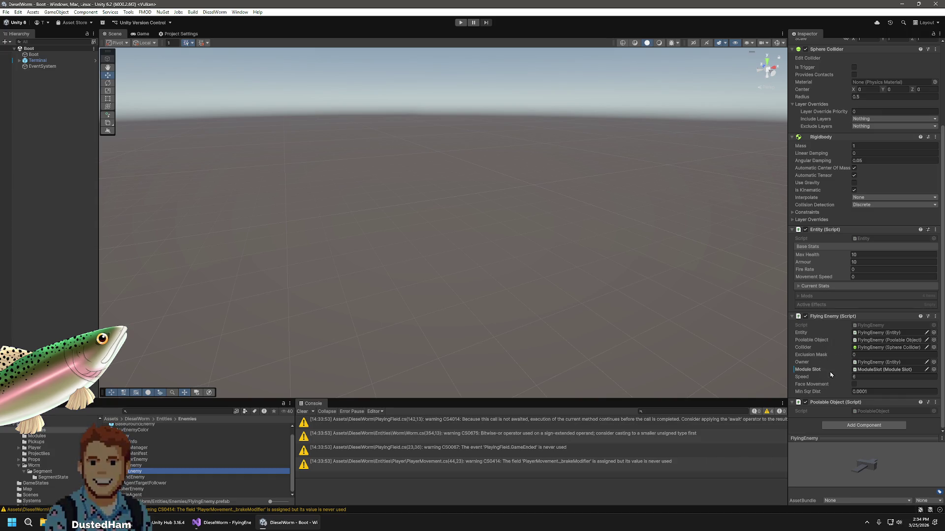
click(865, 378)
text(10)
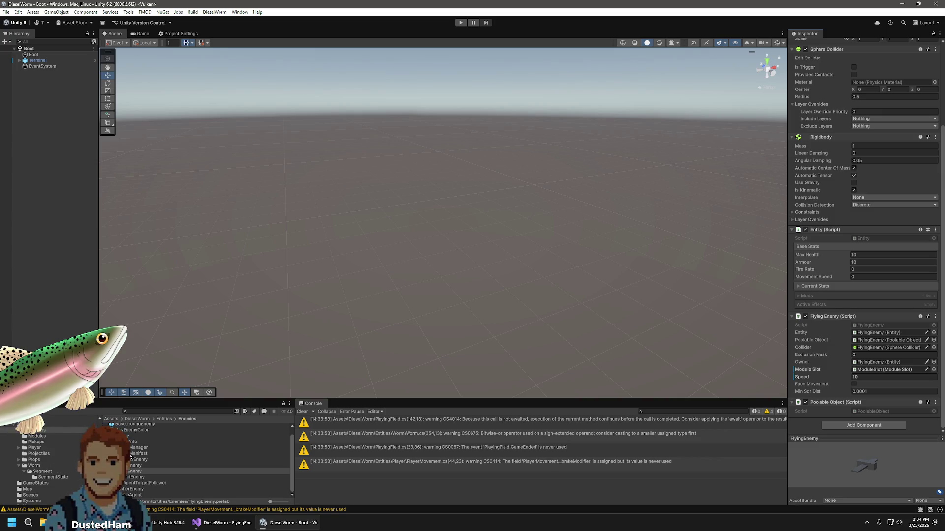
scroll(43, 449, up, 4)
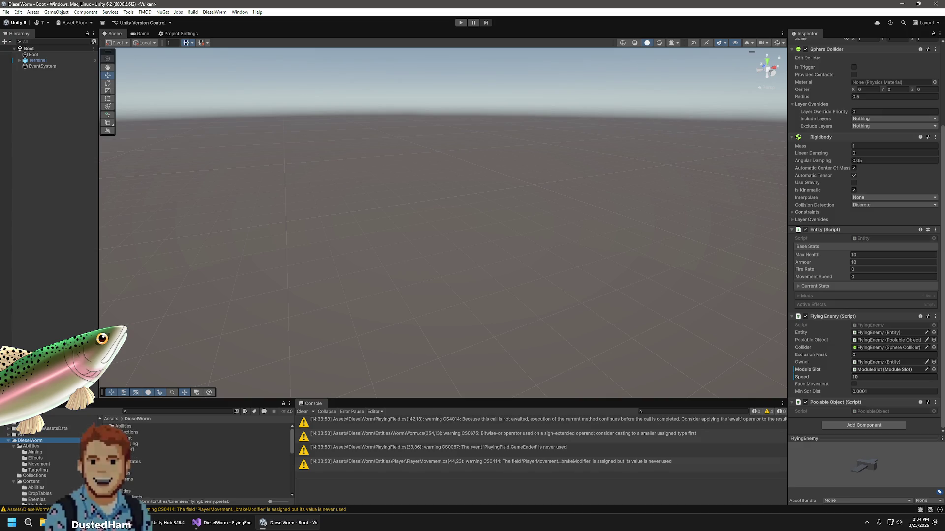
In the Enemy Manifest, collapse ExploderEnemy and pick FlyingEnemy for the new Enemies entry
double_click(127, 438)
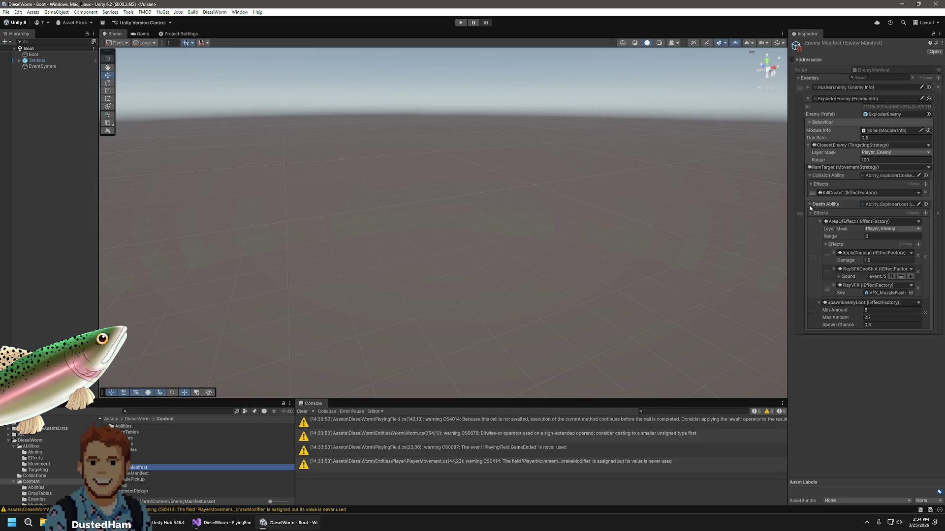
click(808, 100)
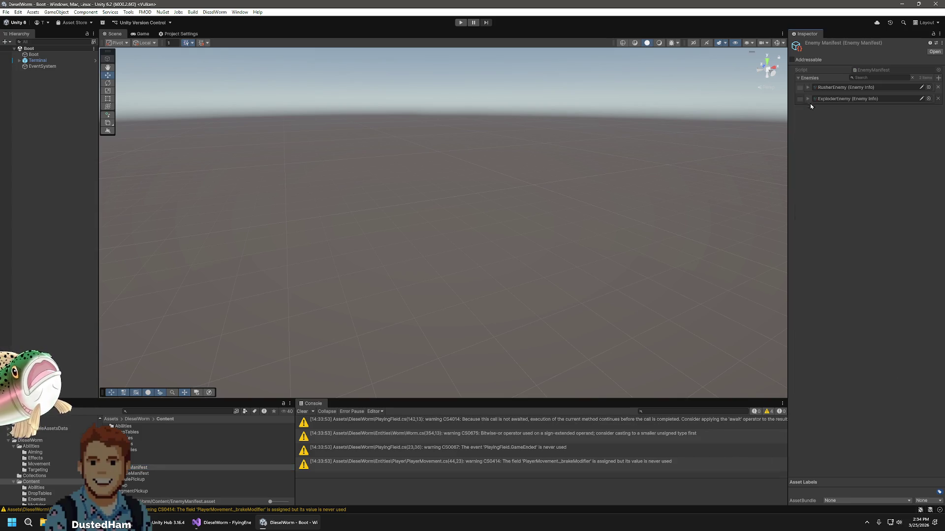
click(928, 87)
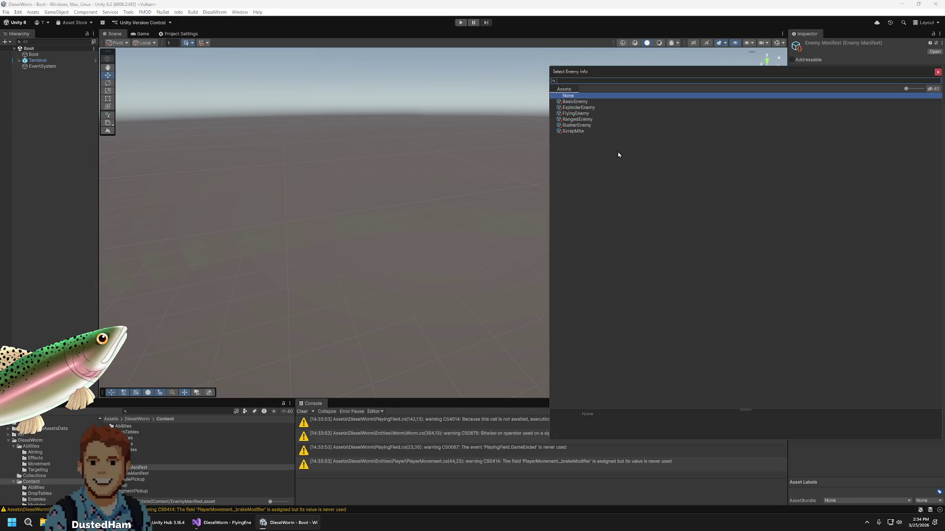
double_click(584, 116)
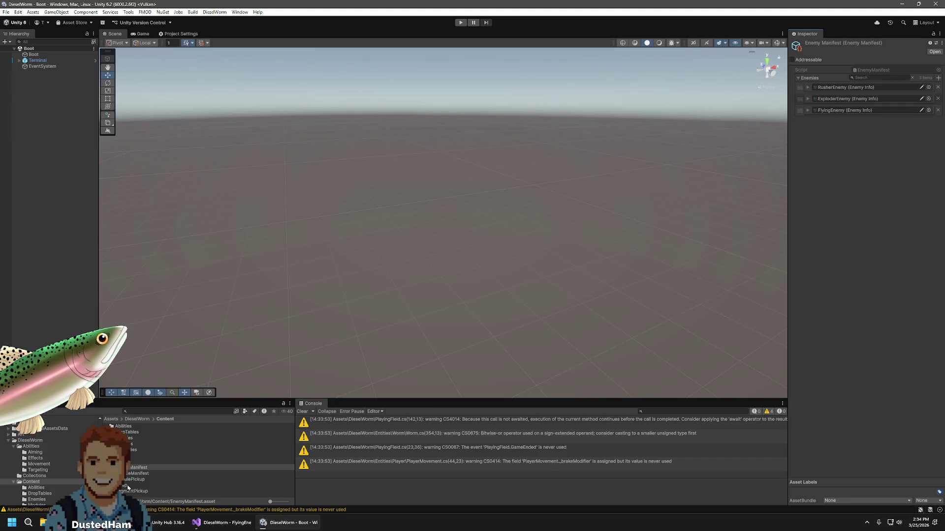
Open the Enemies folder and select the FlyingEnemy enemy info asset
click(134, 438)
double_click(133, 438)
click(134, 438)
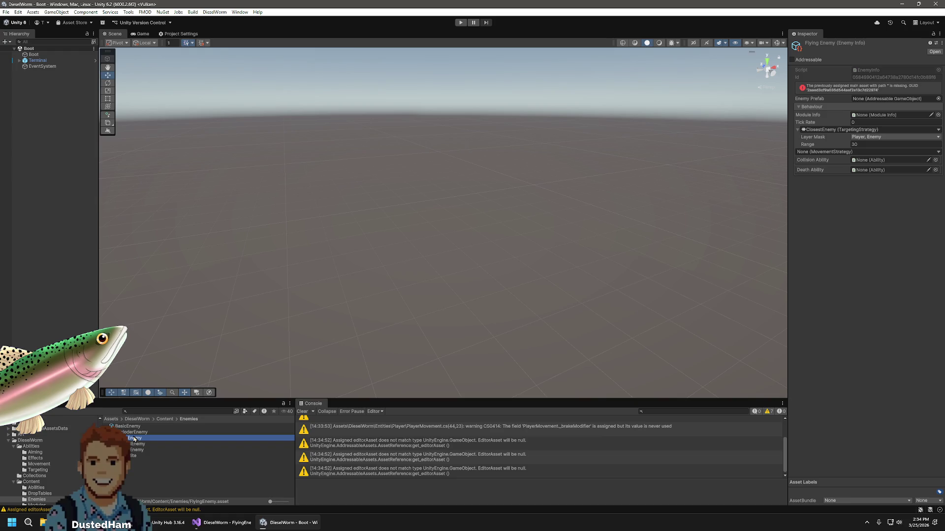
Drag the FlyingEnemy prefab from Entities > Enemies into the Enemy Prefab field
scroll(62, 480, down, 5)
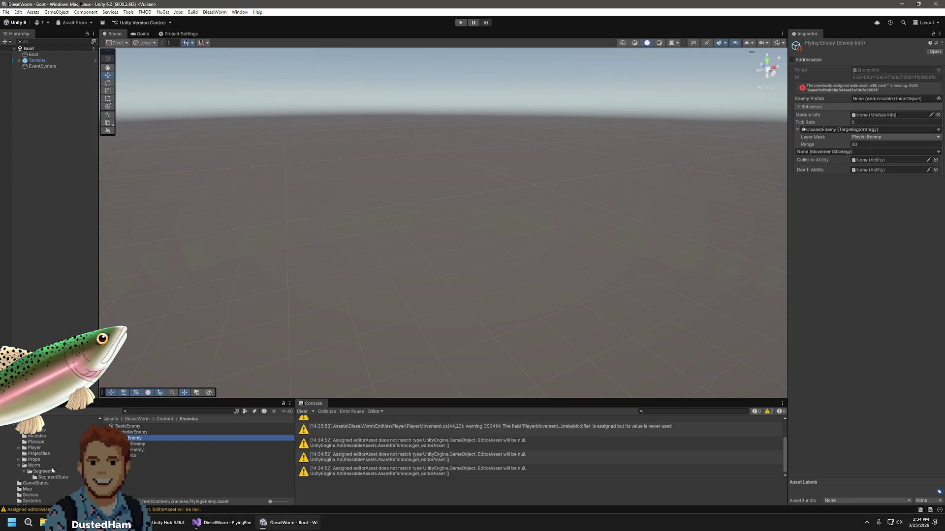
click(39, 431)
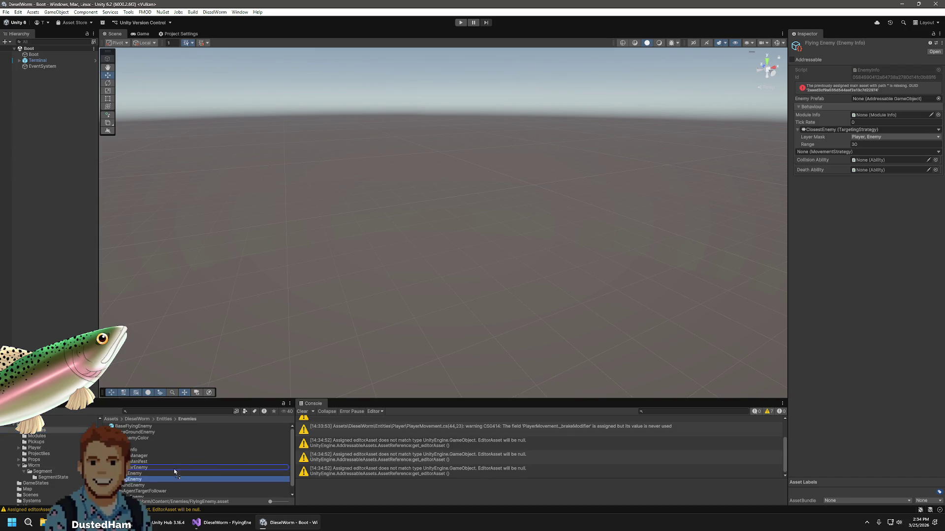
drag(887, 101, 886, 98)
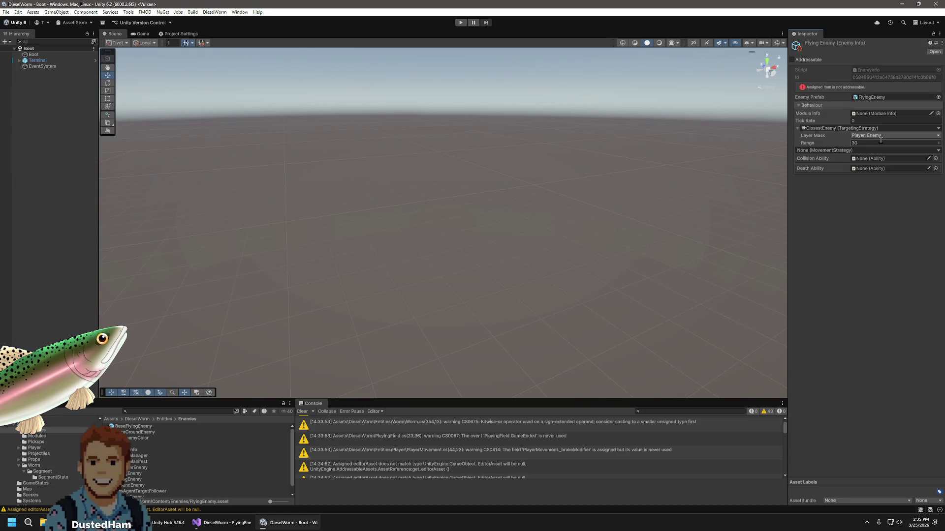
Check that the FlyingEnemy prefab is addressable, comparing it with BaseFlyingEnemy
click(214, 479)
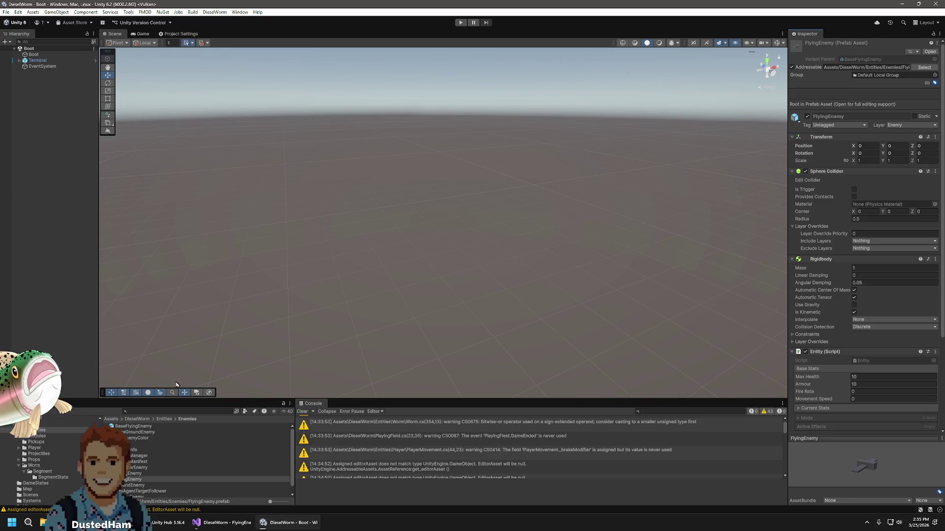
click(133, 427)
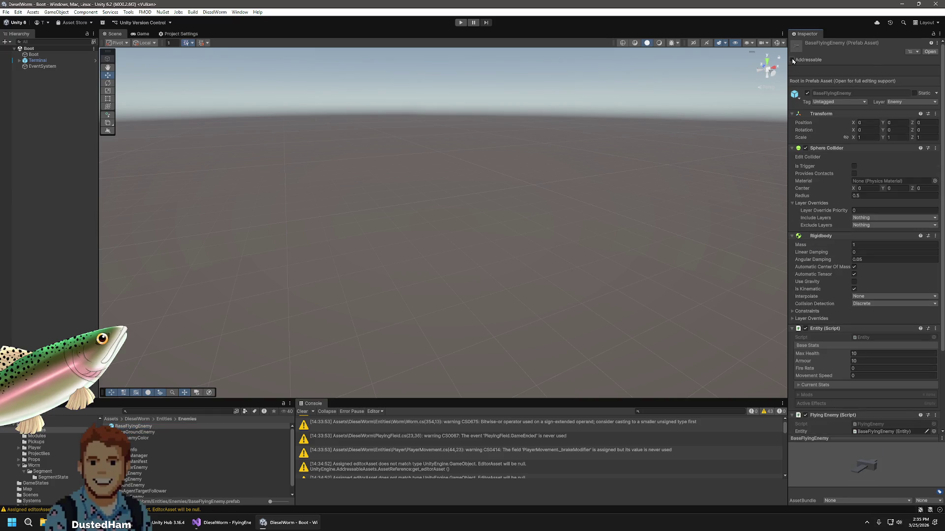
click(146, 479)
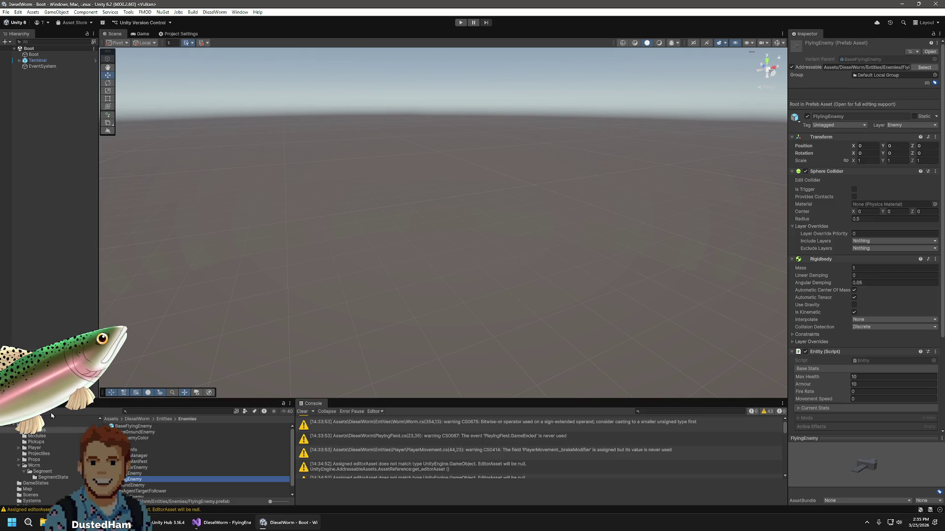
Reopen the FlyingEnemy enemy info asset from the Content folder
scroll(39, 460, up, 3)
click(38, 438)
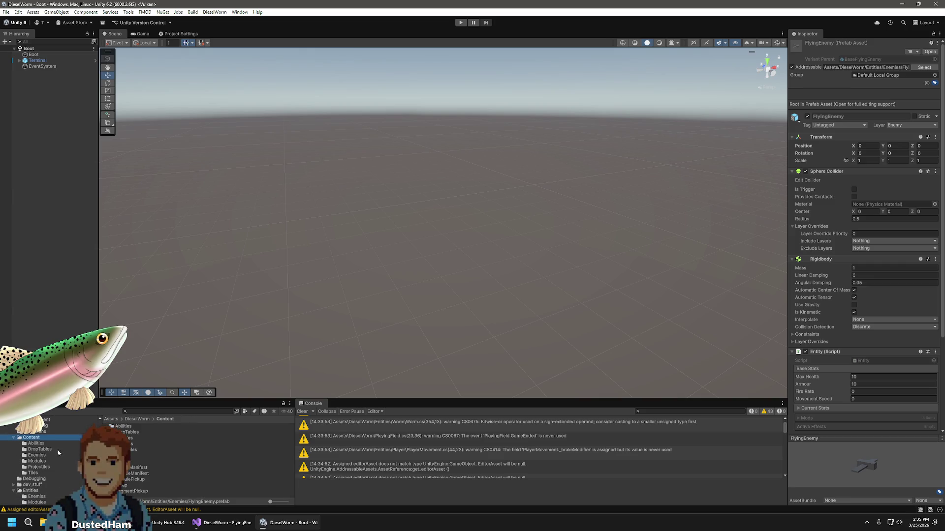
click(42, 456)
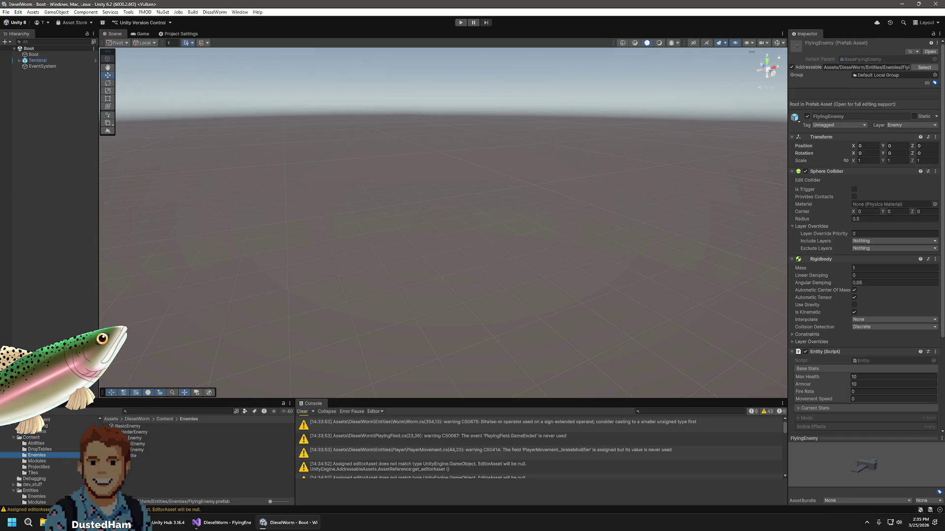
click(135, 438)
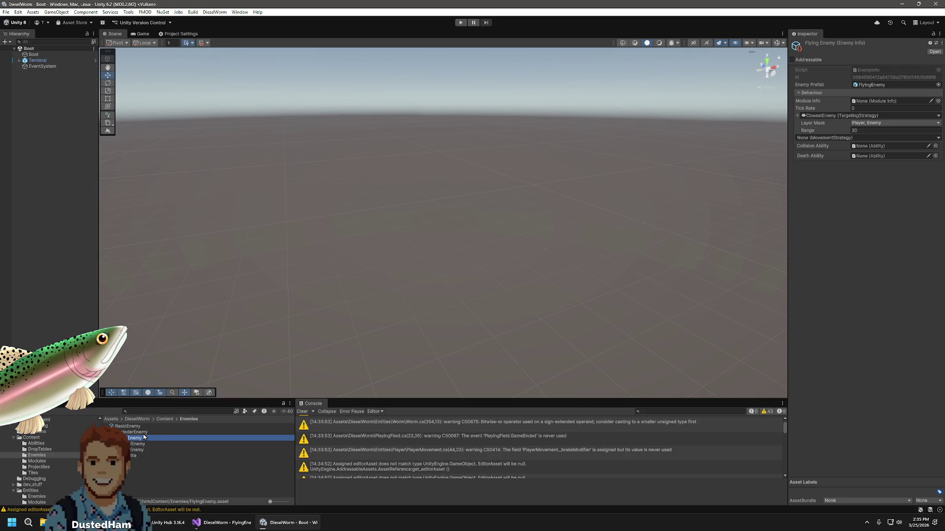
scroll(42, 456, down, 5)
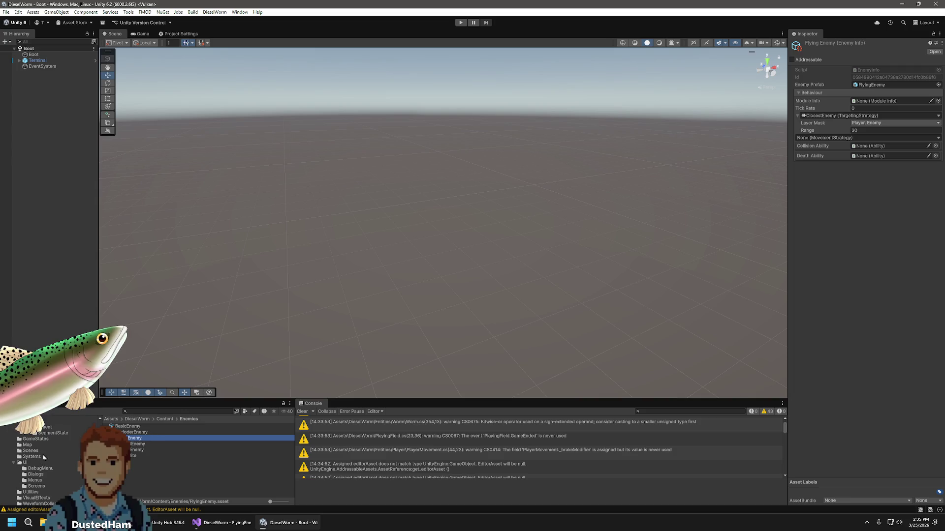
scroll(40, 481, up, 2)
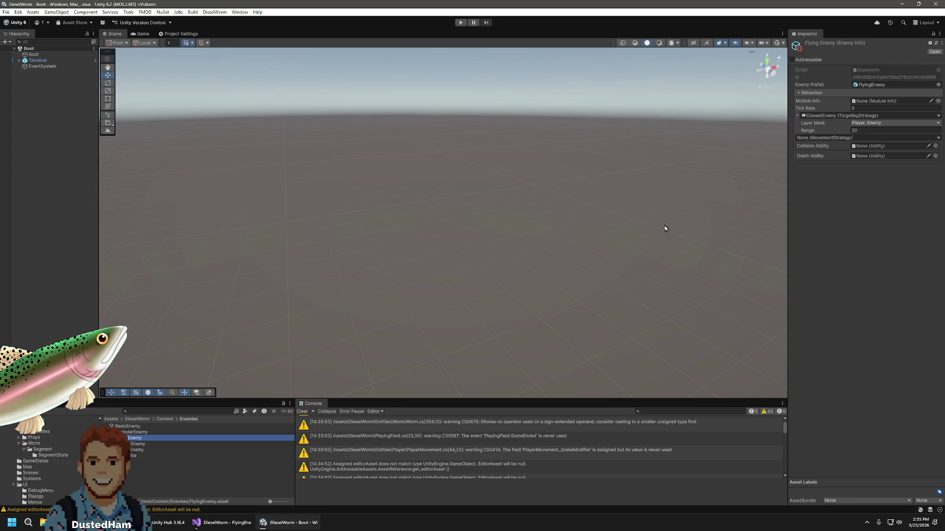
click(937, 101)
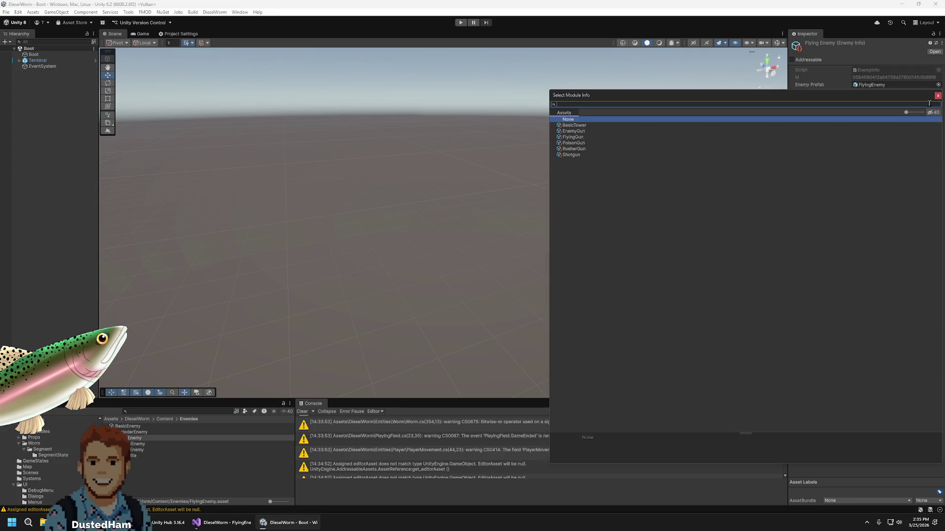
Assign FlyingGun as the Module Info and Ability_FlyingLoot as the Death Ability
double_click(573, 138)
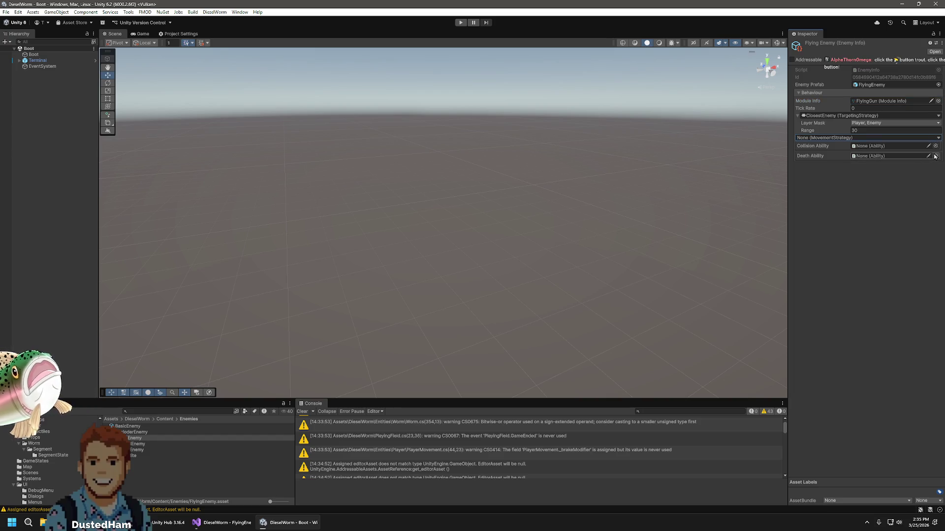
click(935, 156)
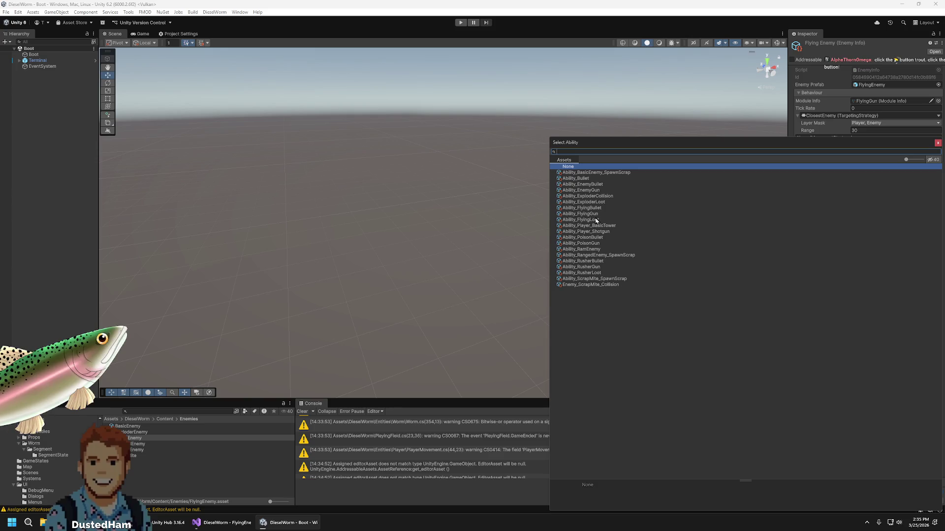
double_click(595, 220)
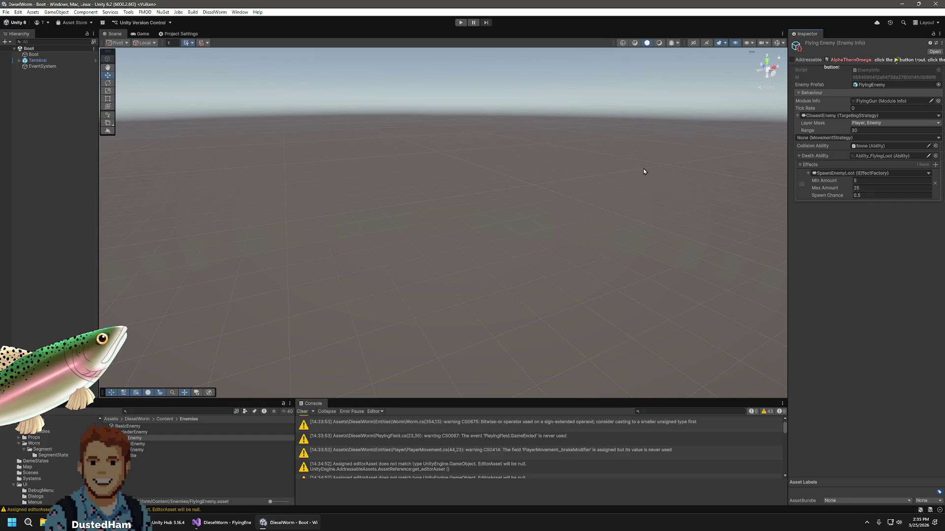
Set the movement strategy to KeepDistance and the Tick Rate to 0.5
click(938, 137)
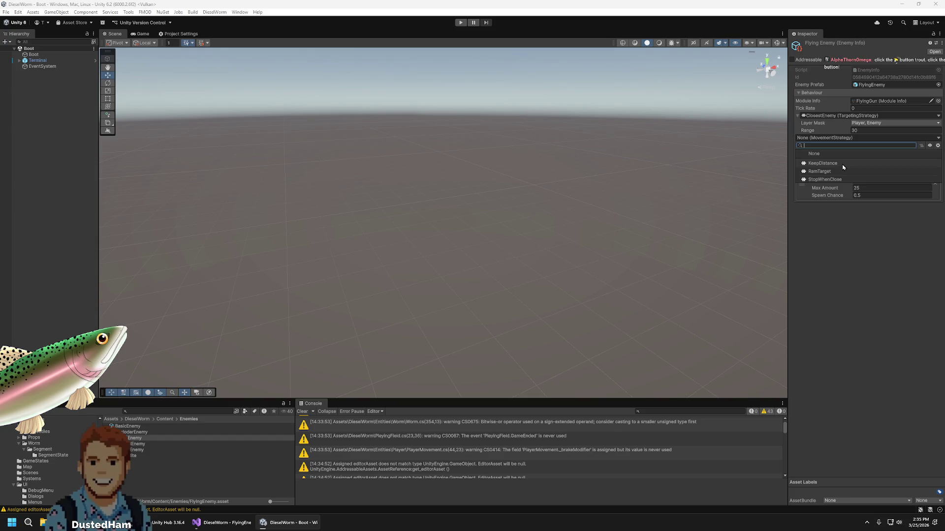
click(842, 164)
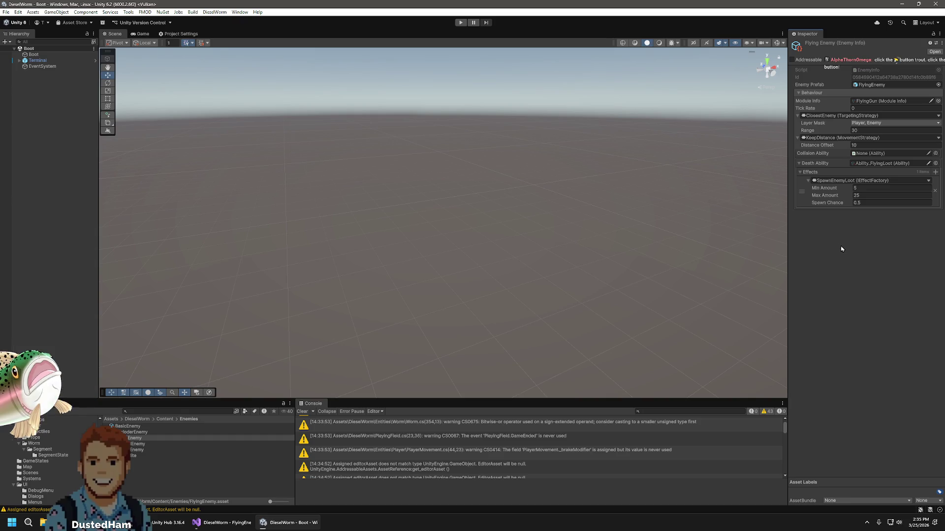
click(868, 107)
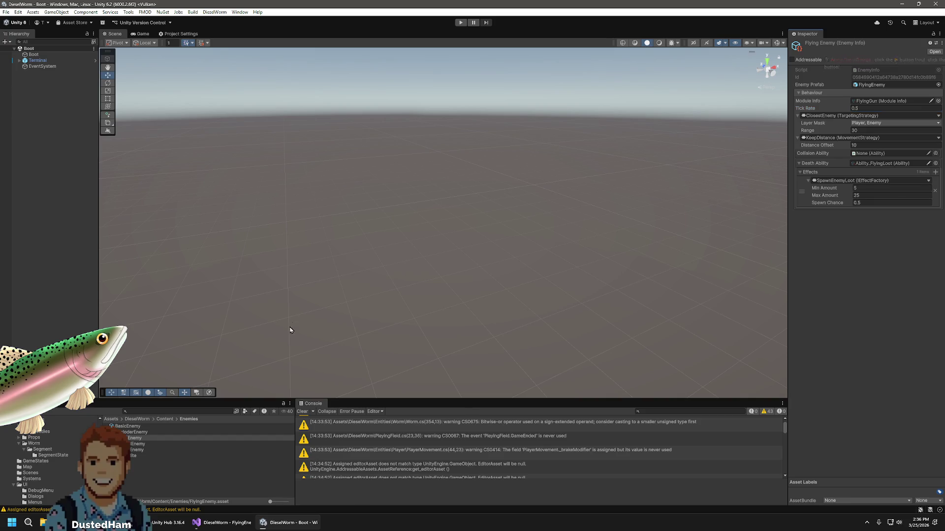
scroll(44, 457, up, 5)
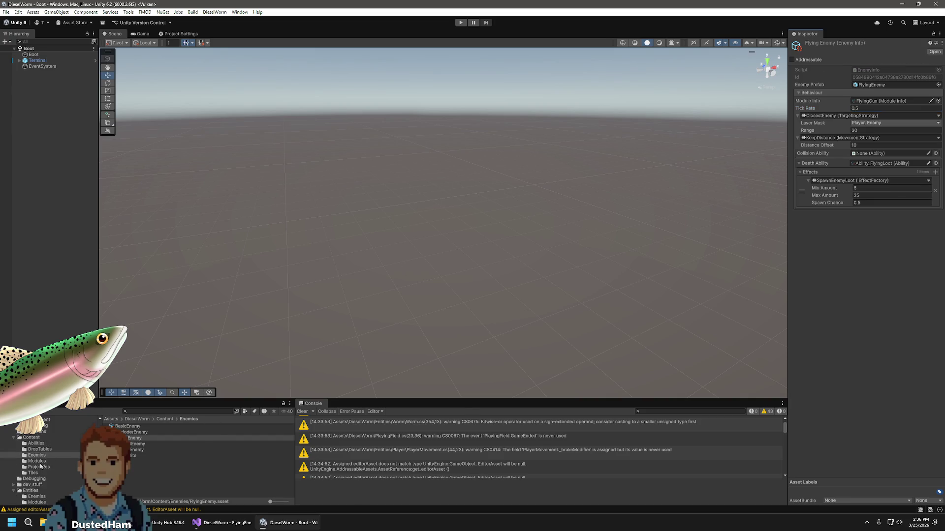
scroll(40, 461, up, 2)
Review the FlyingEnemy entry in the Enemy Manifest, deselect it, and enter Play mode
click(31, 460)
click(139, 467)
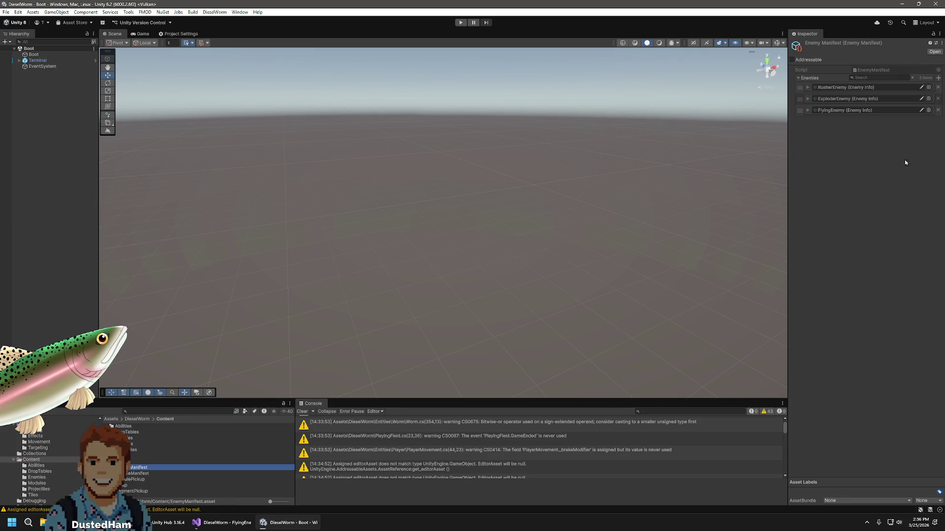
click(807, 110)
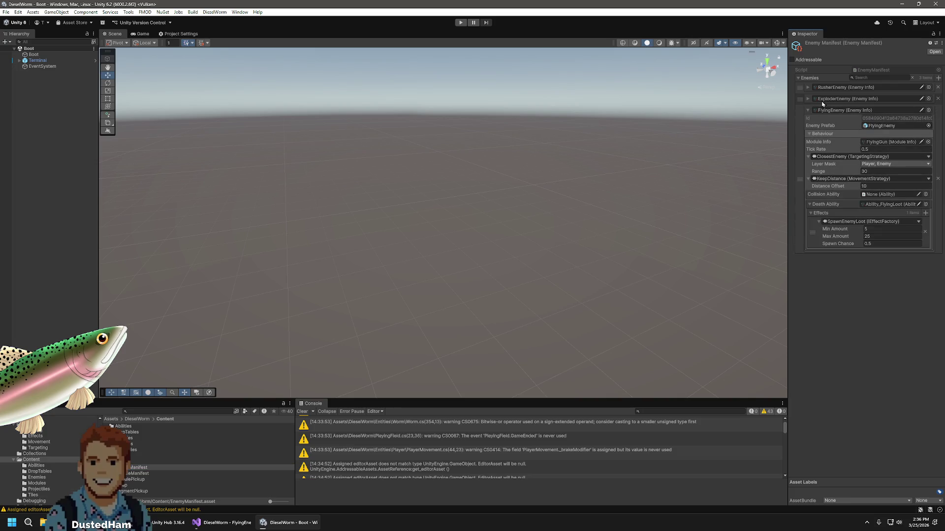
click(808, 110)
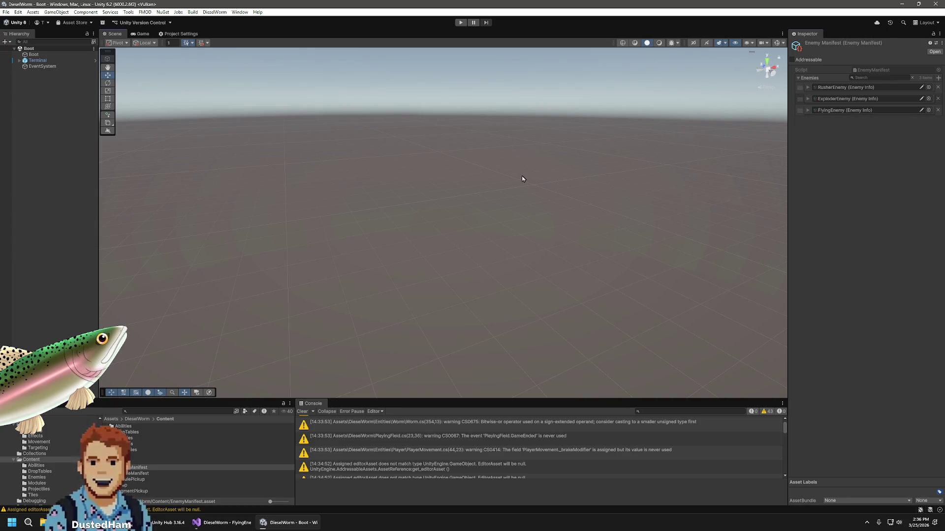
click(521, 84)
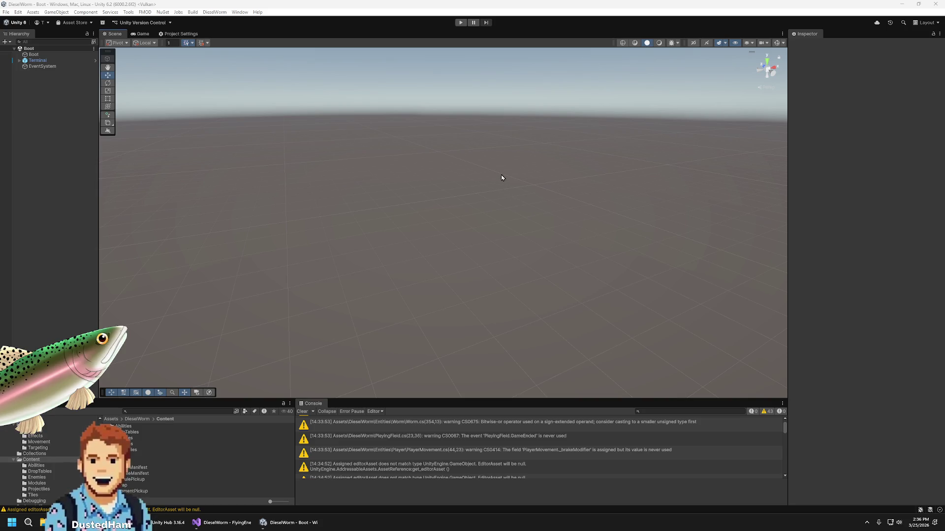
click(462, 22)
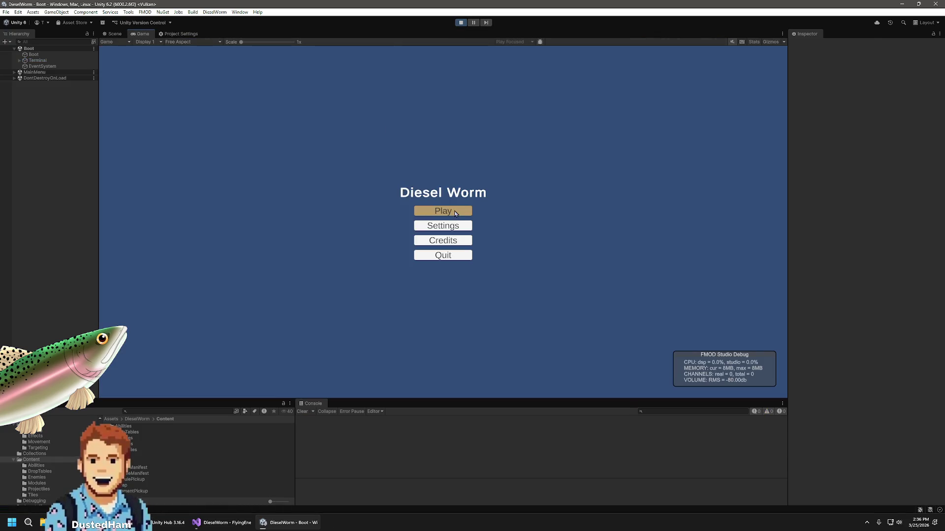
Choose Play, then Start in the game menu to begin a new game on the playing field
click(455, 212)
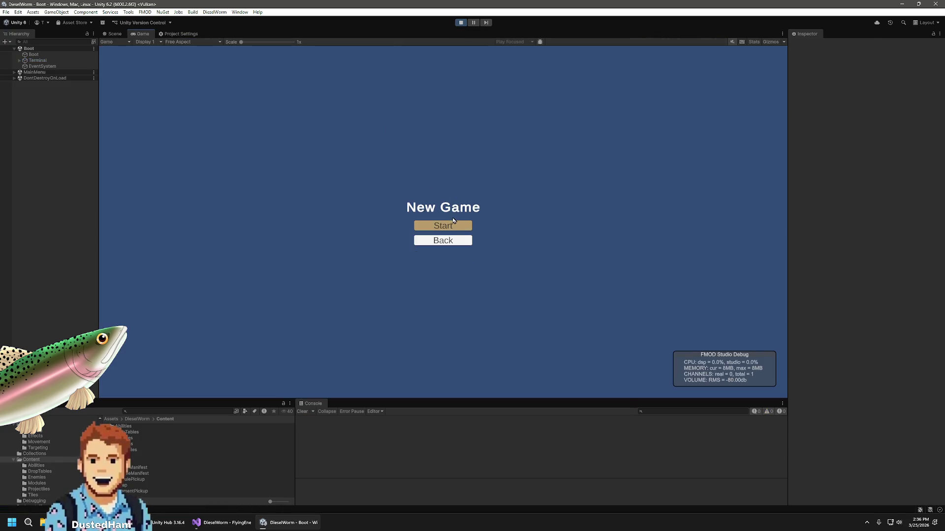
click(453, 224)
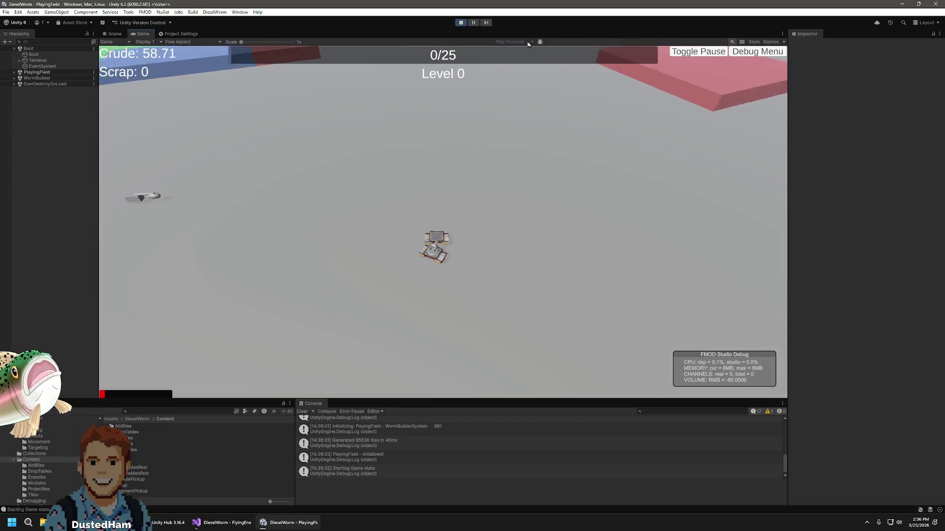
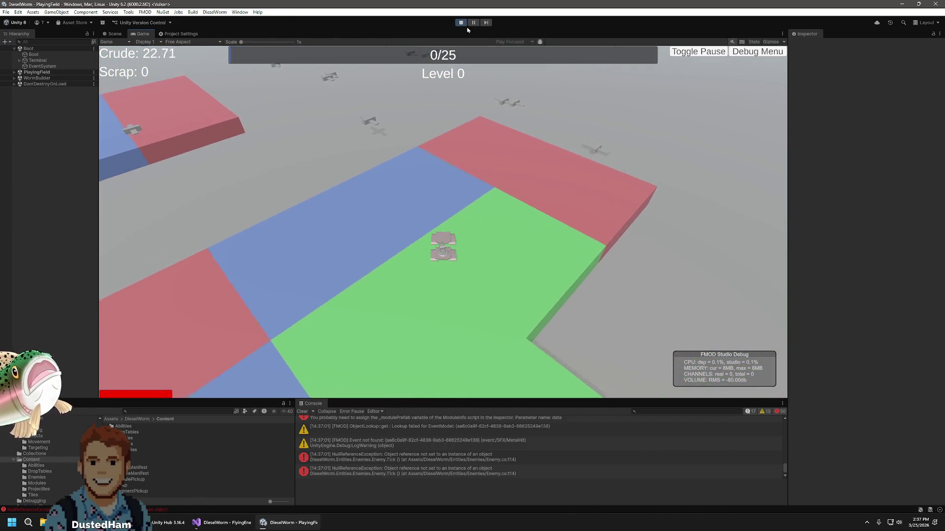
Stop Play mode, open the UnassignedReferenceException's source in ModuleSlot.cs, then return to Unity
click(461, 23)
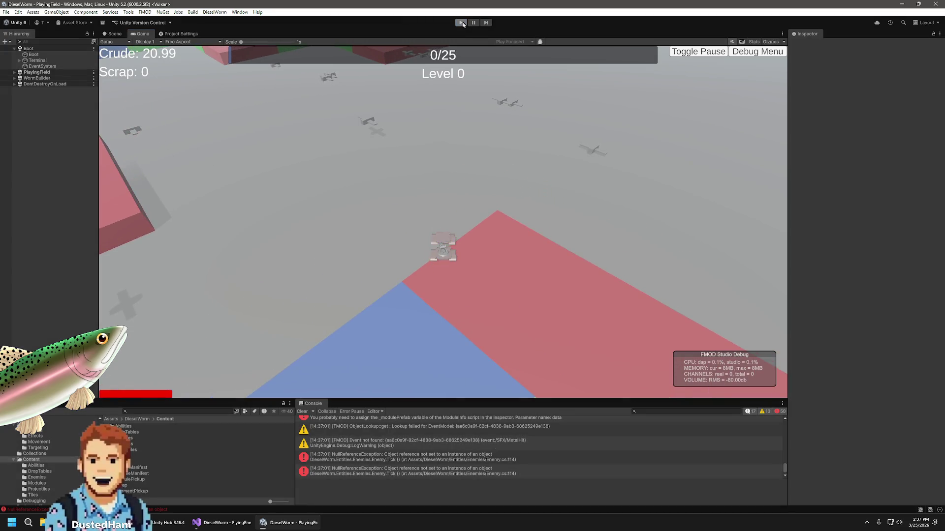
scroll(485, 436, up, 5)
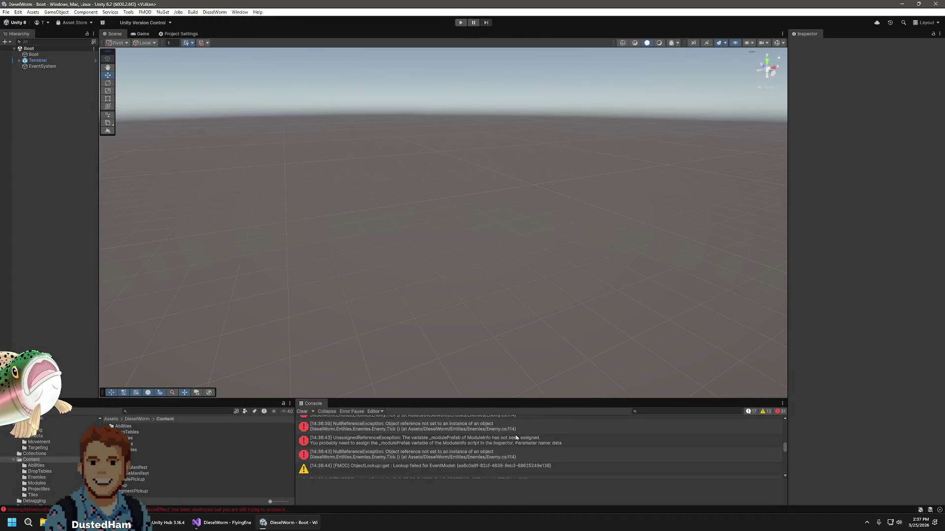
drag(499, 399, 499, 286)
scroll(578, 370, up, 5)
scroll(502, 371, down, 4)
double_click(465, 362)
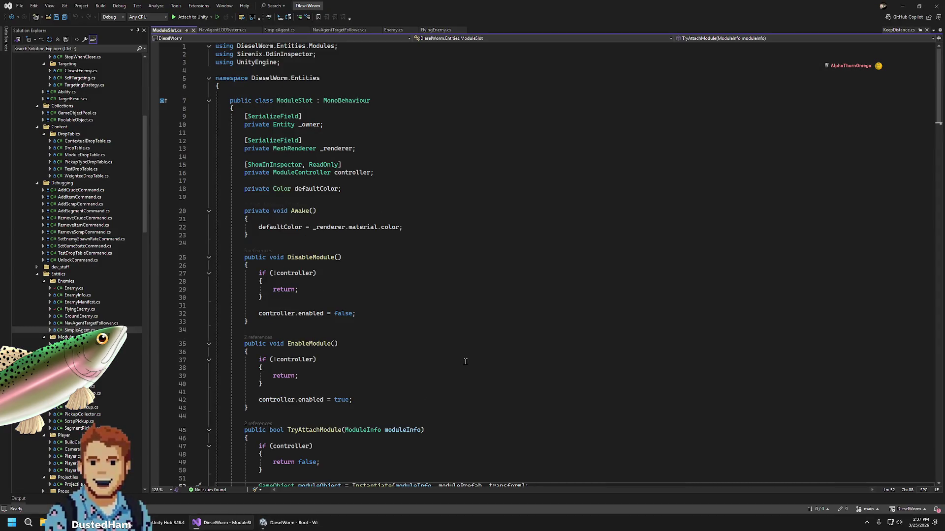
click(289, 526)
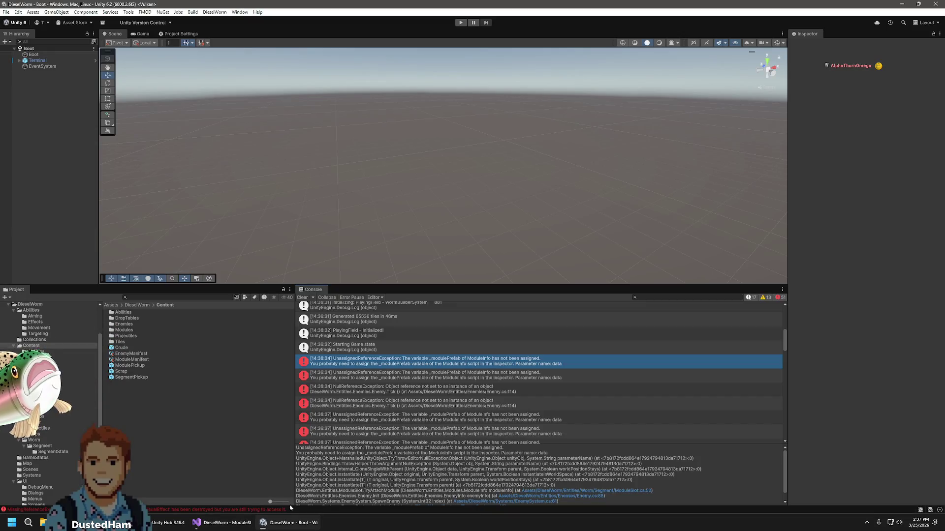
Assign the EnemyGun prefab to the FlyingGun module's Module Prefab field in the Inspector
double_click(123, 330)
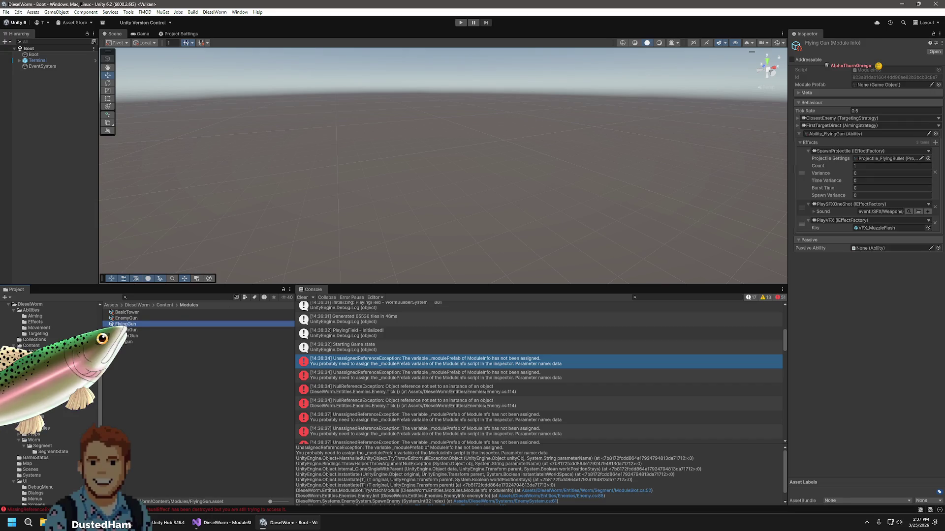
scroll(60, 411, down, 5)
scroll(49, 394, up, 4)
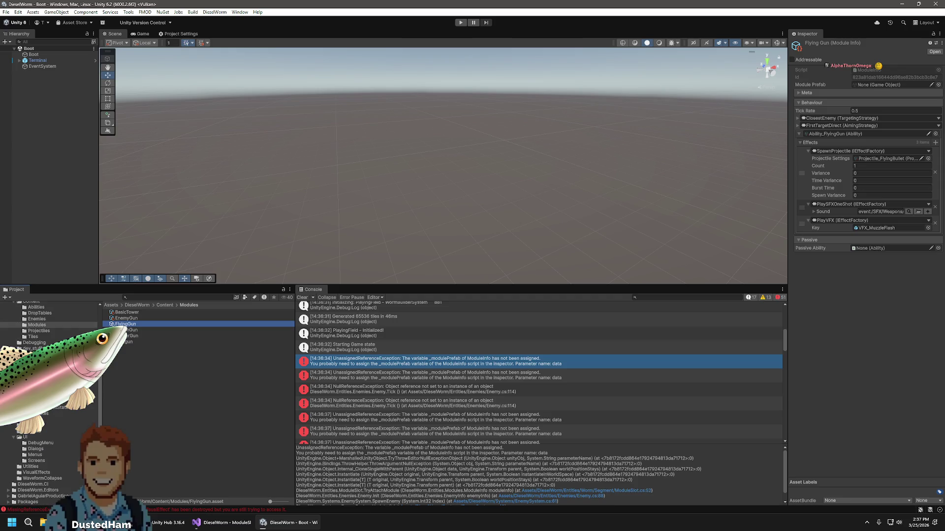
click(125, 329)
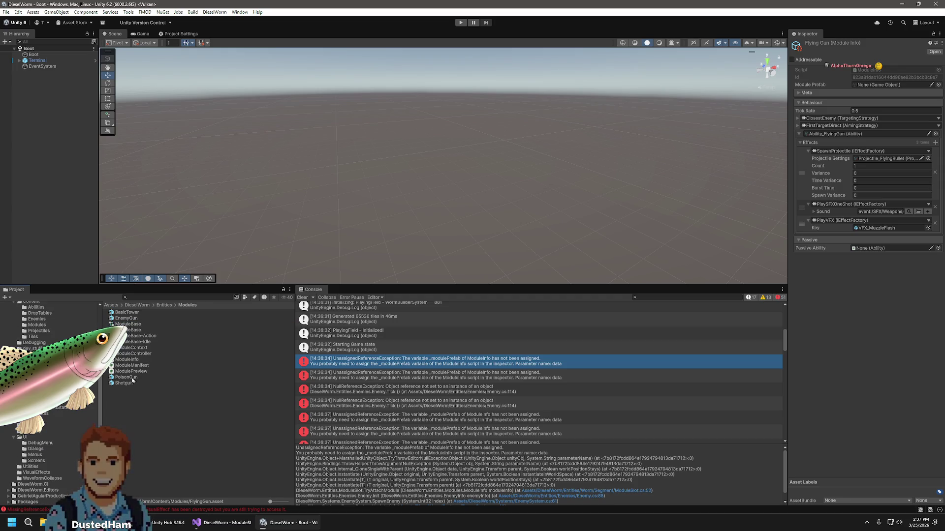
mouse_move(135, 318)
mouse_down()
mouse_move(640, 158)
mouse_move(879, 106)
mouse_move(879, 86)
mouse_up()
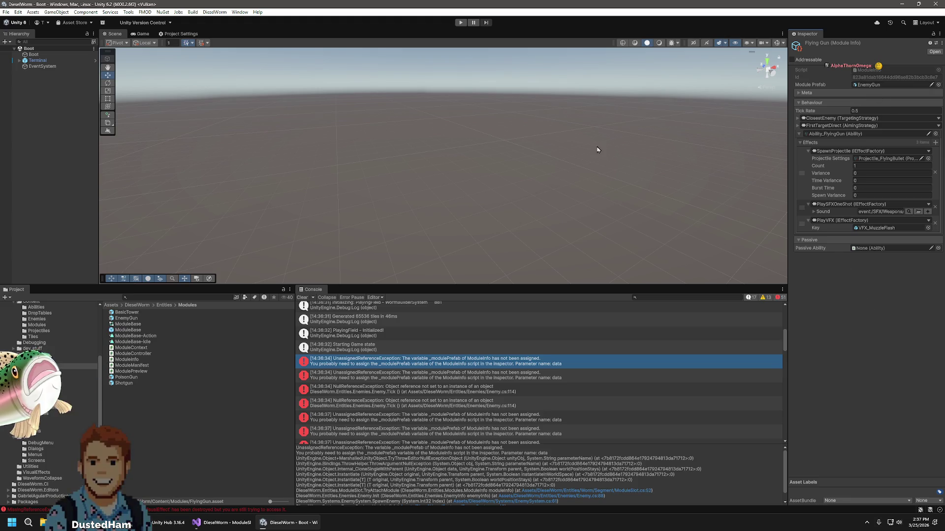
click(436, 159)
mouse_move(376, 285)
mouse_down()
mouse_move(393, 344)
mouse_move(413, 362)
mouse_up()
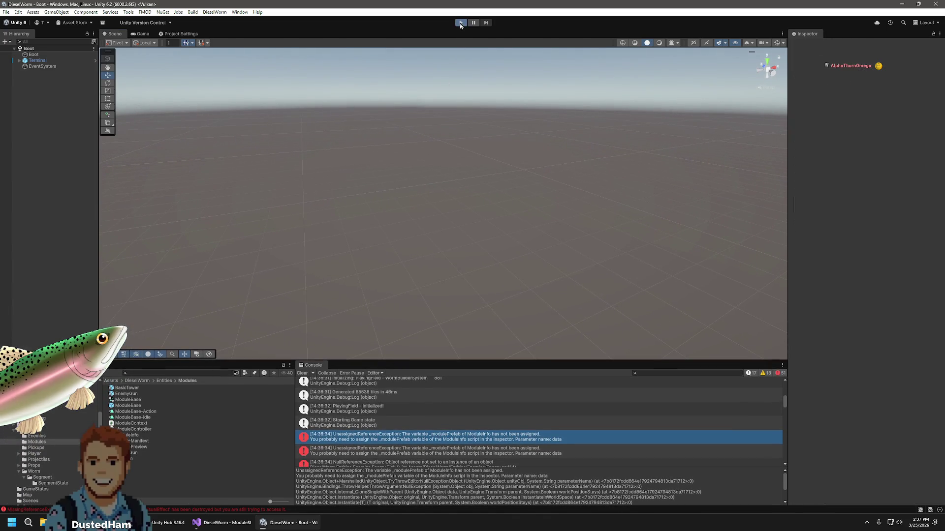
Start a New Game into the PlayingField level, then switch to the Scene view mid-play
click(460, 23)
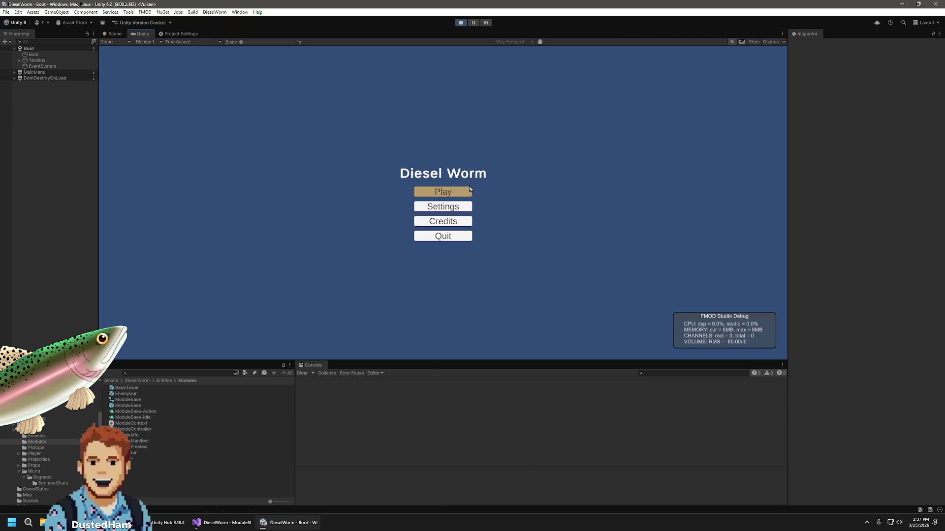
click(445, 189)
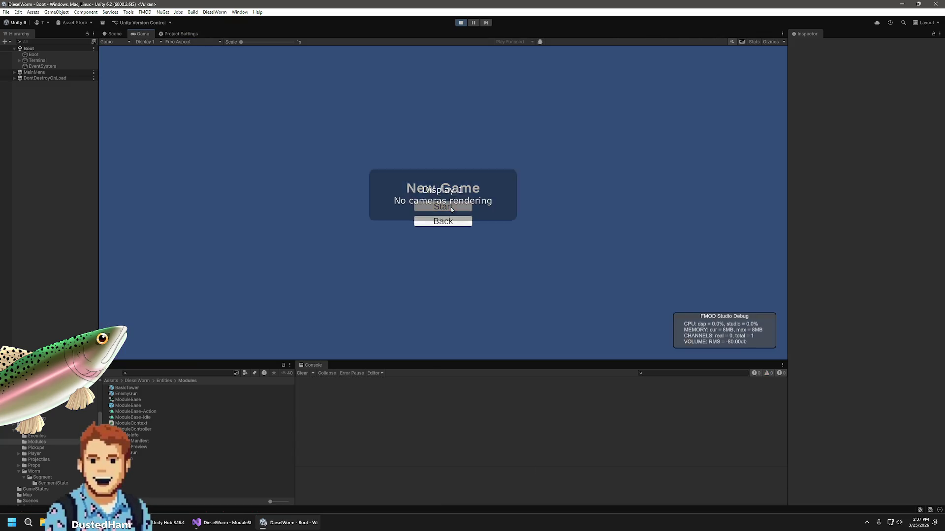
click(451, 209)
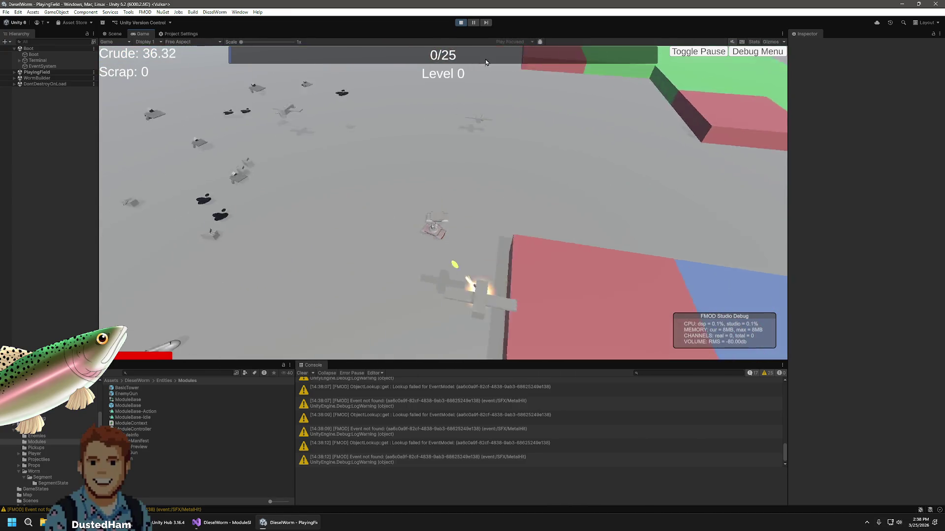
click(473, 23)
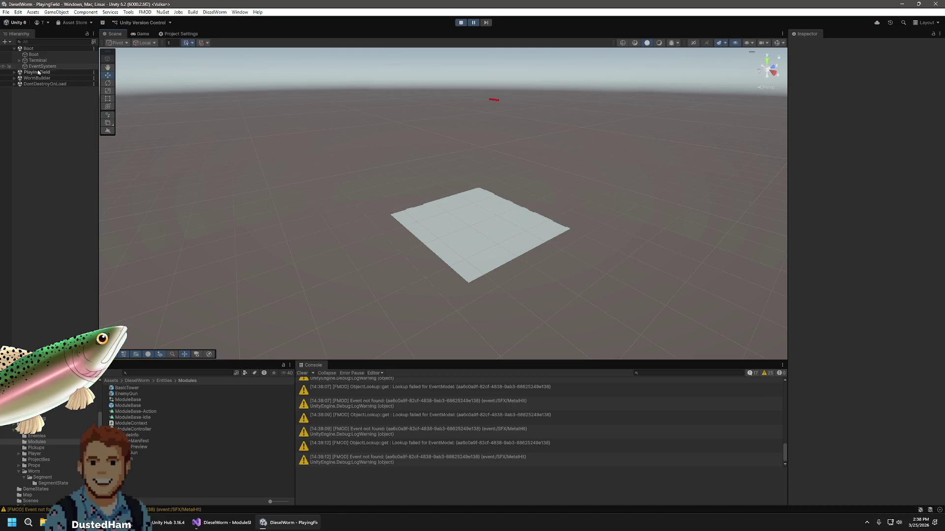
Frame Player(Clone) and orbit the Scene view to watch the flying gun enemies firing
click(14, 72)
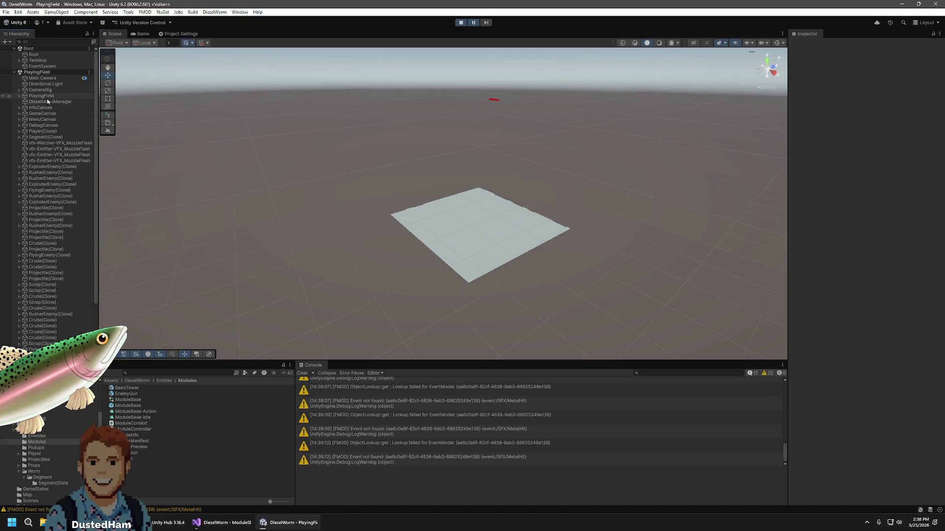
double_click(54, 132)
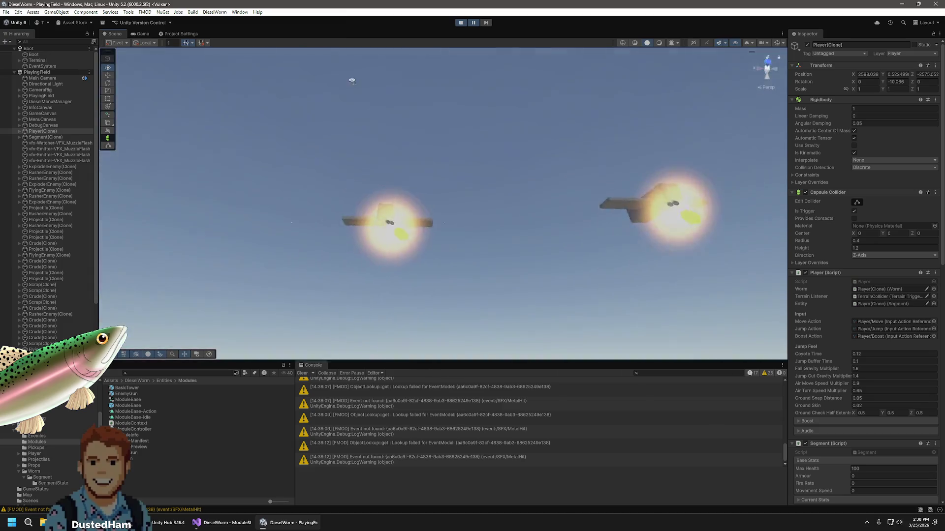
mouse_move(429, 96)
mouse_down()
mouse_move(611, 112)
mouse_move(654, 178)
mouse_move(666, 153)
mouse_move(650, 148)
mouse_move(749, 205)
mouse_move(760, 100)
mouse_move(580, 163)
mouse_move(595, 141)
mouse_move(677, 118)
mouse_move(645, 151)
mouse_move(643, 192)
mouse_move(567, 242)
mouse_move(550, 237)
mouse_move(591, 209)
mouse_move(724, 190)
mouse_move(679, 188)
mouse_move(600, 144)
mouse_move(656, 123)
mouse_move(484, 225)
mouse_move(490, 194)
mouse_move(640, 177)
mouse_move(567, 137)
mouse_move(591, 112)
mouse_move(571, 95)
mouse_move(548, 242)
mouse_move(532, 233)
mouse_up()
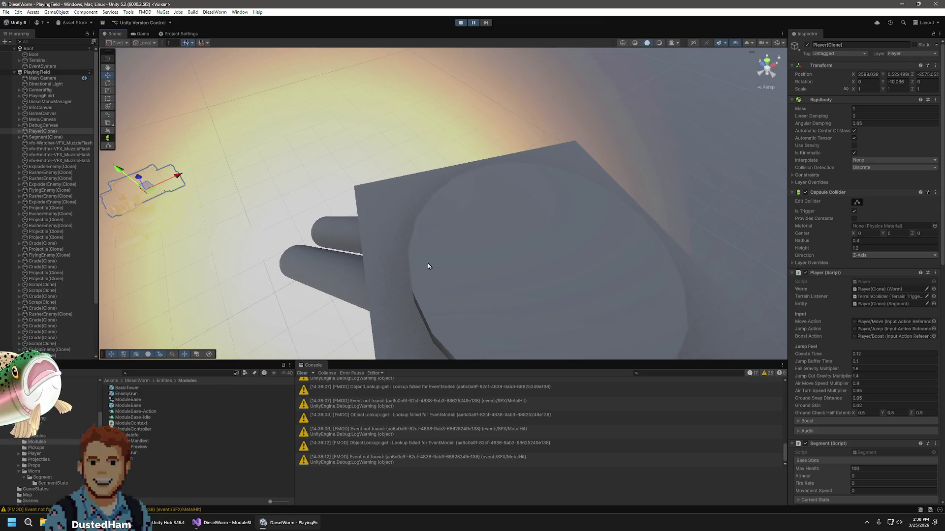
mouse_move(528, 195)
mouse_down()
mouse_move(529, 243)
mouse_move(521, 238)
mouse_move(610, 103)
mouse_move(621, 164)
mouse_move(576, 69)
mouse_move(482, 14)
mouse_up()
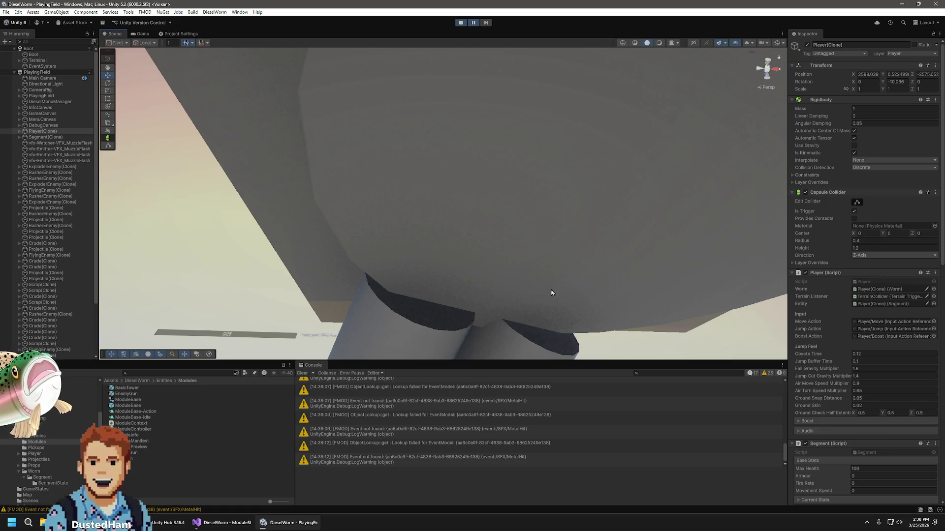
key(f)
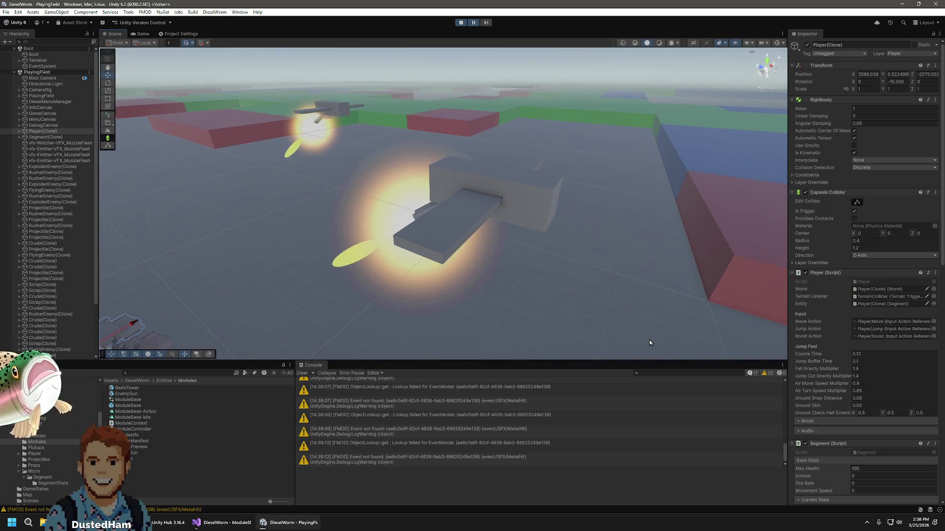
mouse_move(633, 323)
mouse_down()
mouse_move(468, 334)
mouse_move(590, 238)
mouse_move(354, 312)
mouse_move(246, 270)
mouse_move(137, 293)
mouse_move(115, 281)
mouse_up()
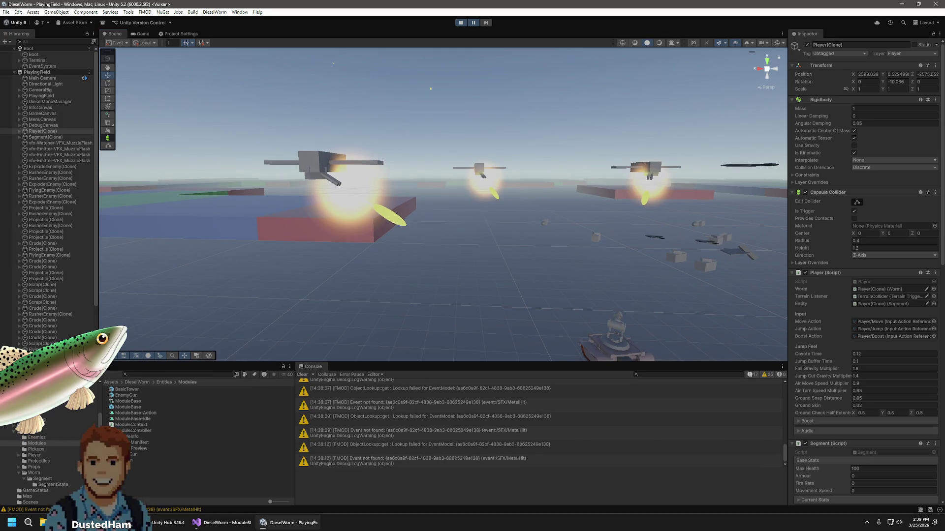
mouse_move(114, 363)
mouse_down()
mouse_move(113, 313)
mouse_move(204, 300)
mouse_up()
drag(530, 277, 552, 284)
click(517, 215)
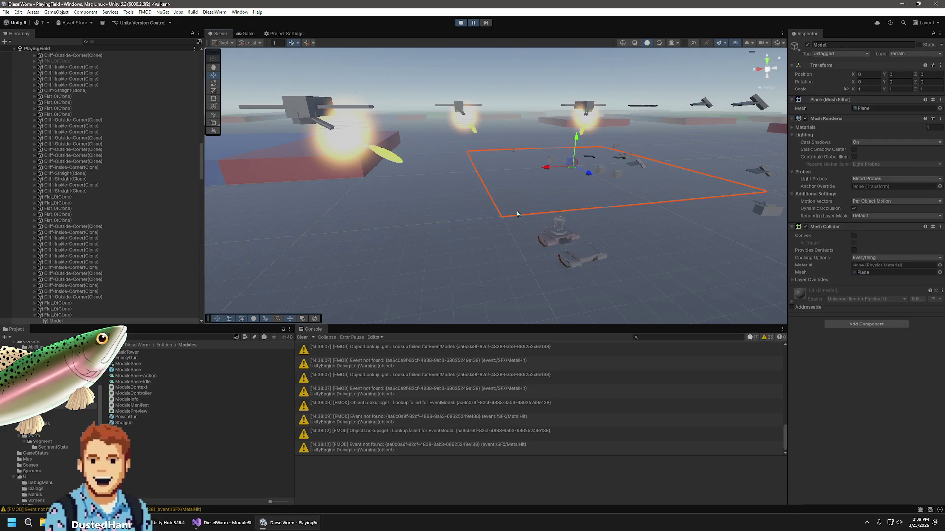
click(514, 77)
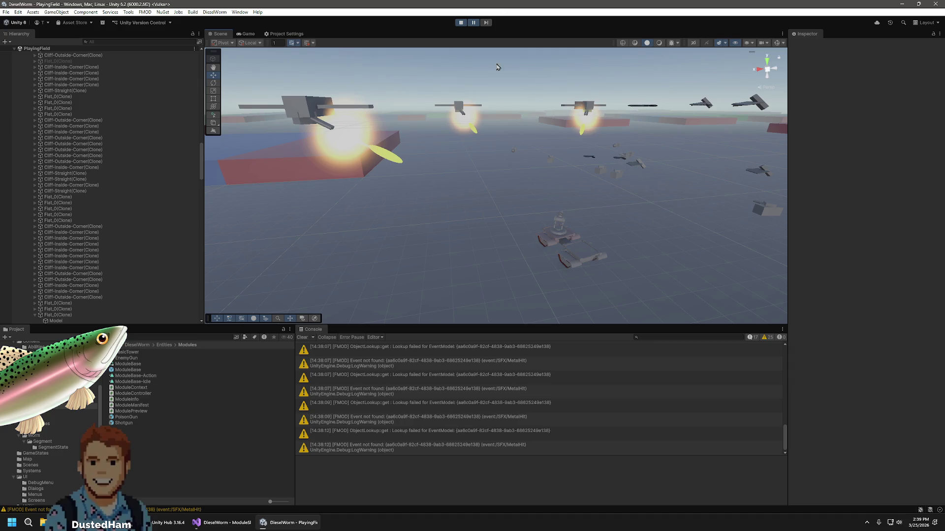
key(super+shift+s)
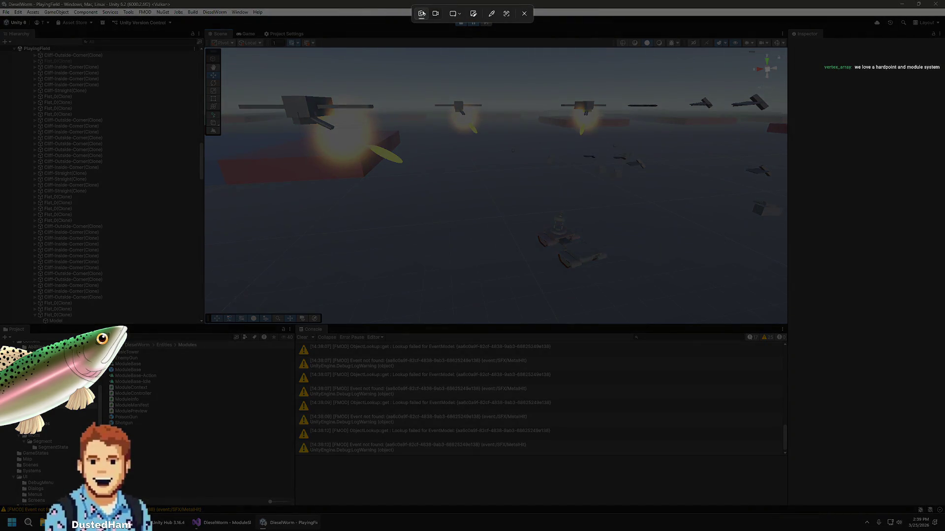
mouse_move(201, 44)
mouse_down()
mouse_move(431, 146)
mouse_move(792, 341)
mouse_move(791, 331)
mouse_up()
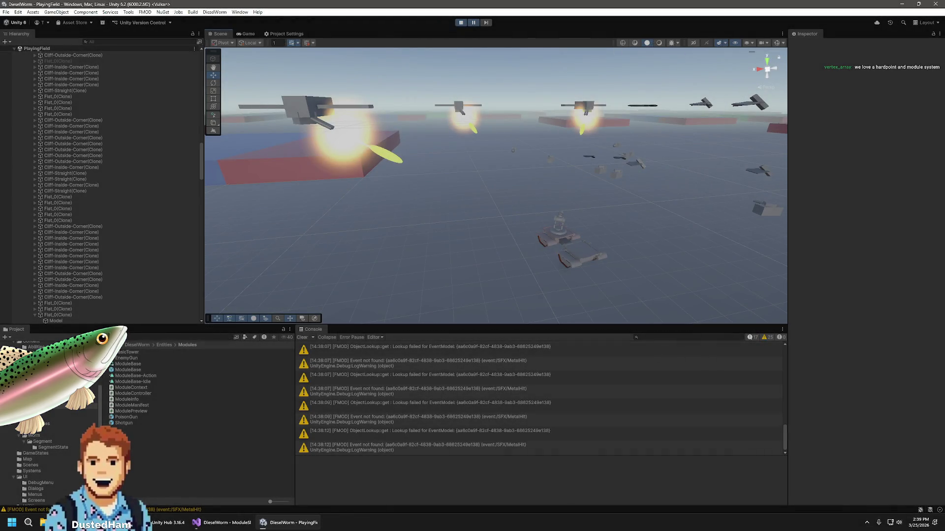
click(42, 522)
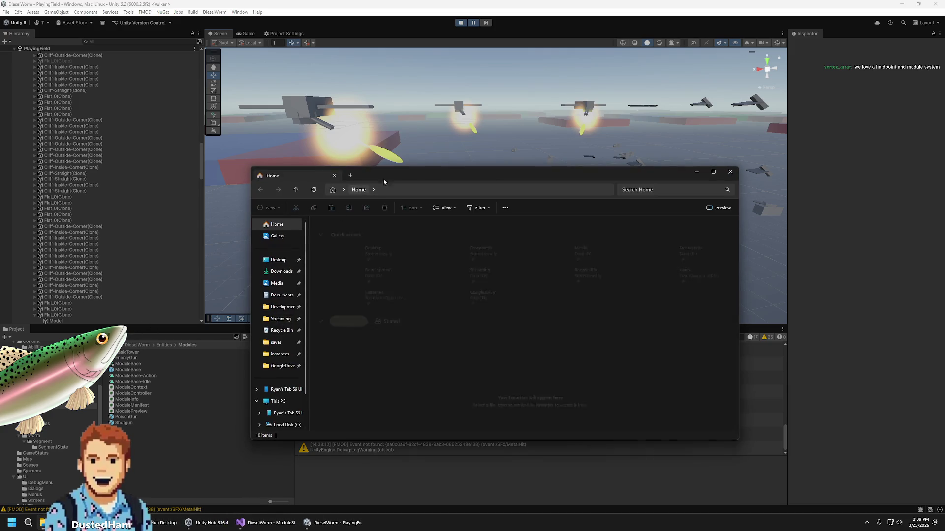
key(ctrl+w)
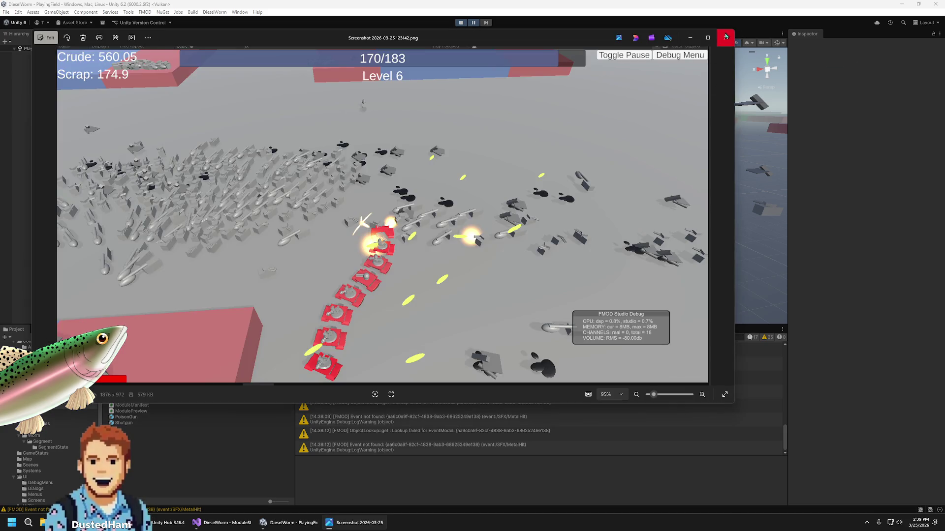
click(725, 36)
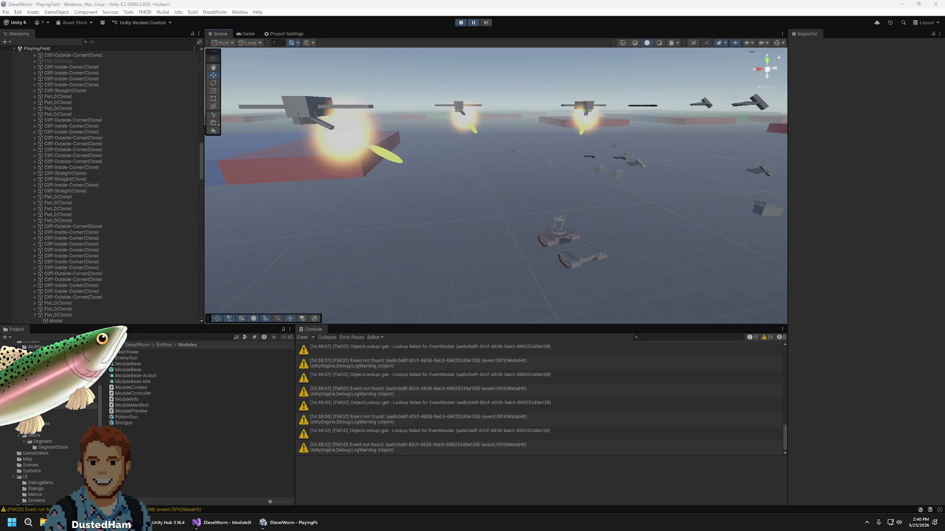
Narrow the Hierarchy and lower the console splitter to enlarge the Scene view, then select the ground Model
click(165, 131)
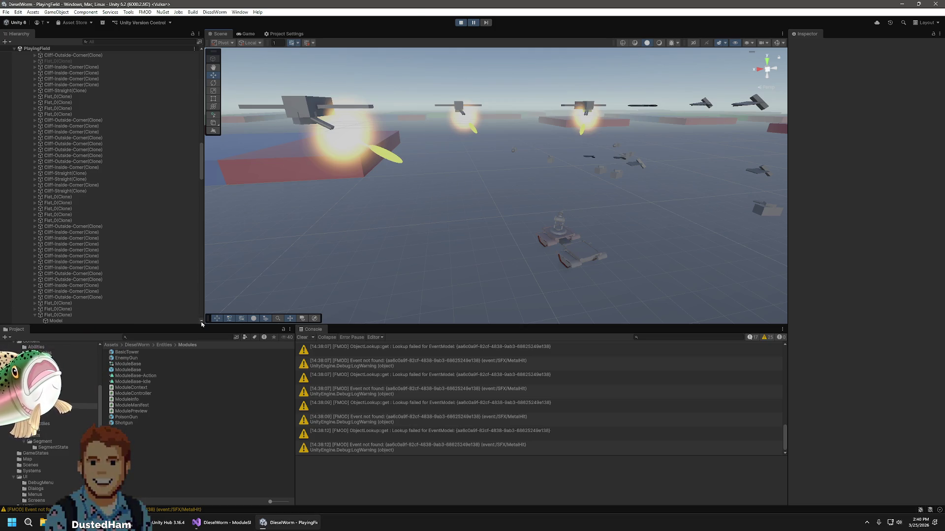
drag(202, 315, 113, 316)
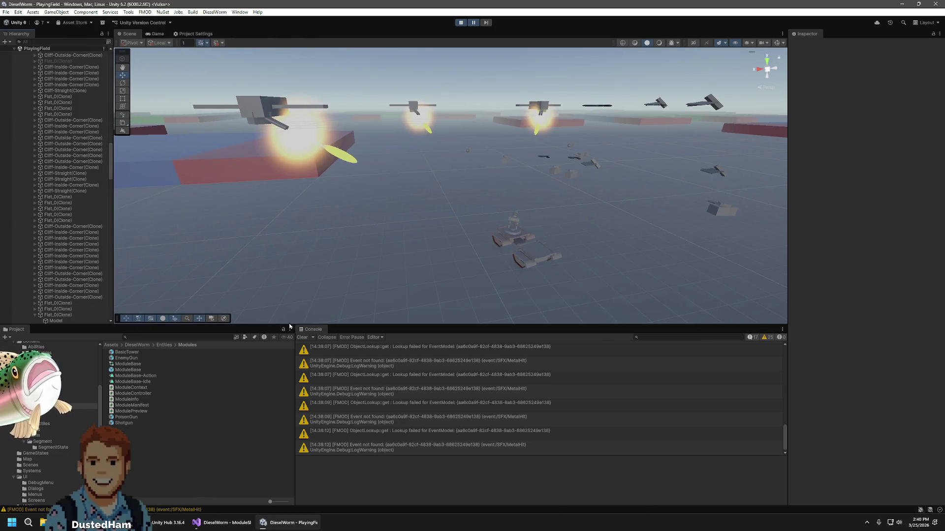
drag(288, 323, 278, 403)
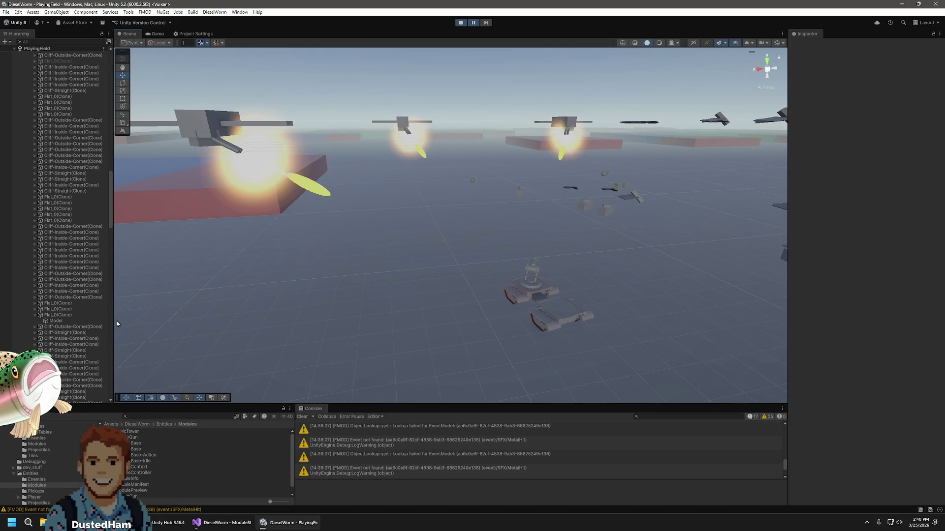
drag(113, 323, 132, 322)
click(305, 335)
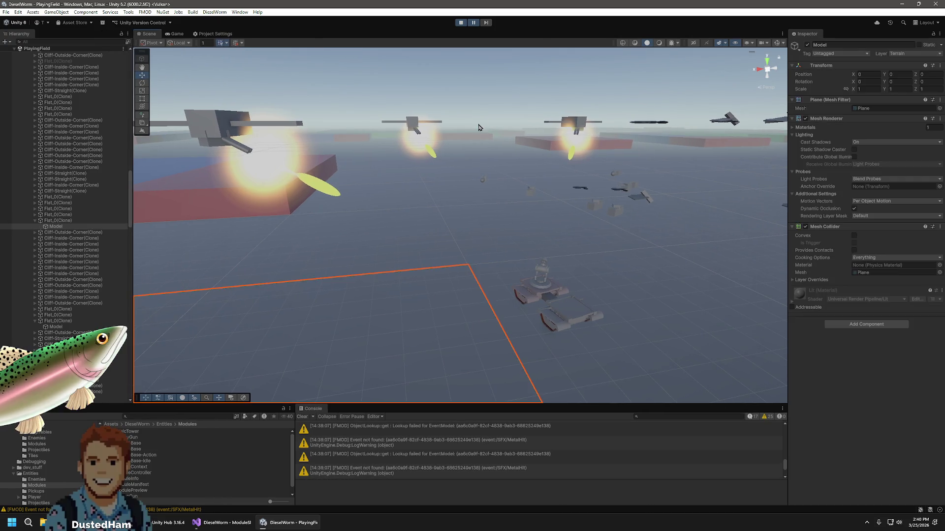
Dismiss the level-up cards to continue into Level 1, then stop Play mode
click(483, 101)
click(176, 33)
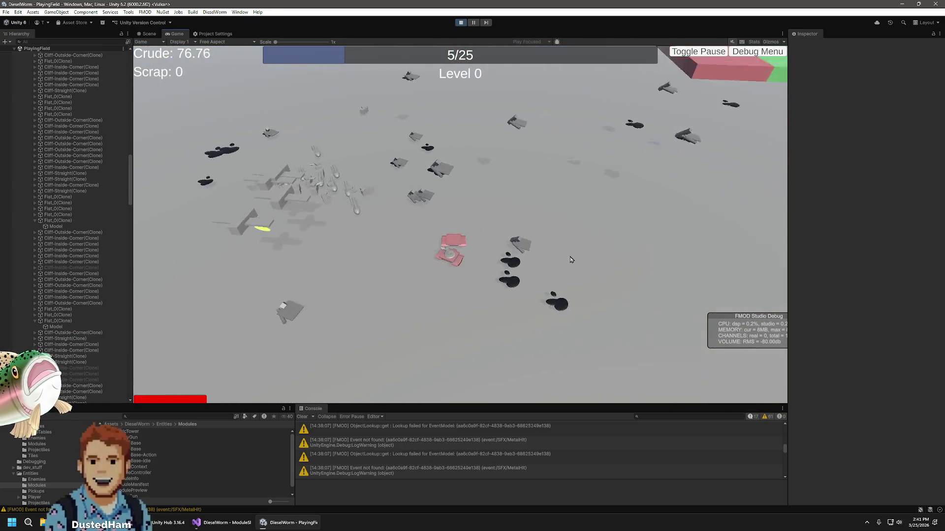
click(545, 233)
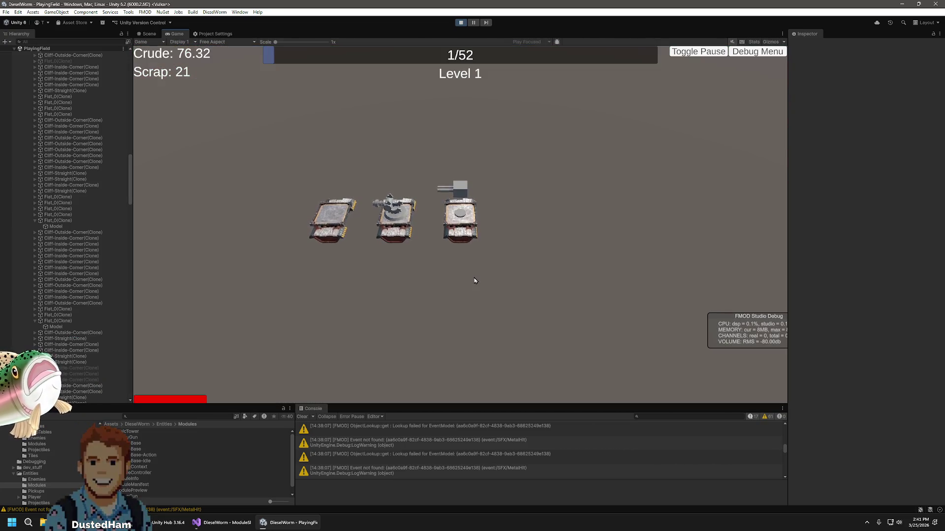
click(473, 278)
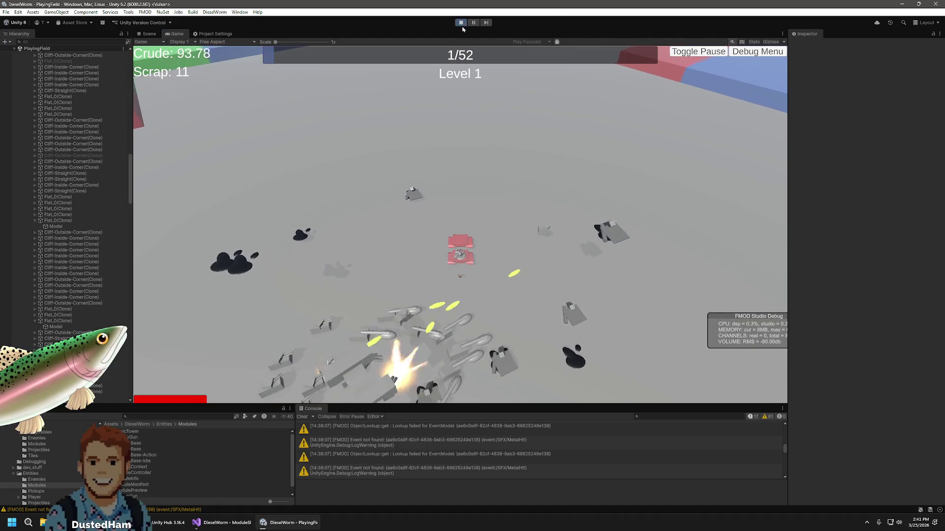
click(461, 23)
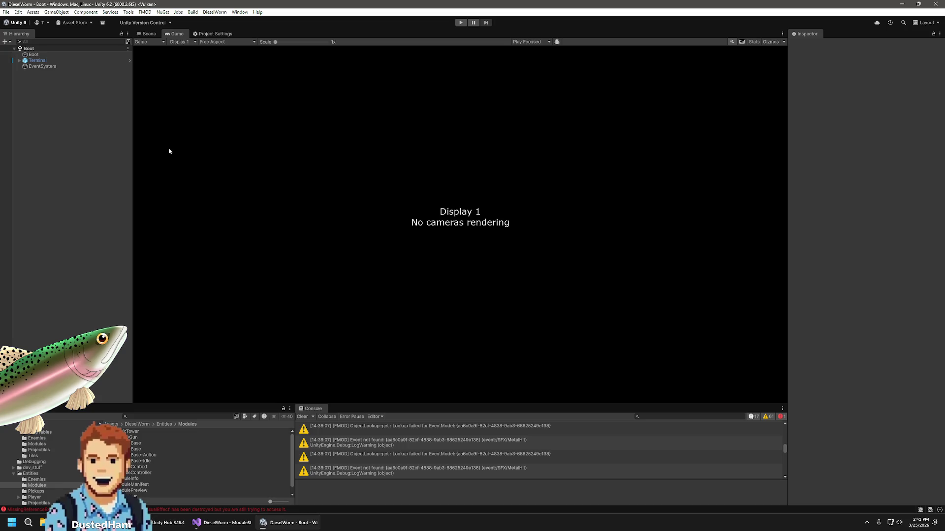
click(149, 34)
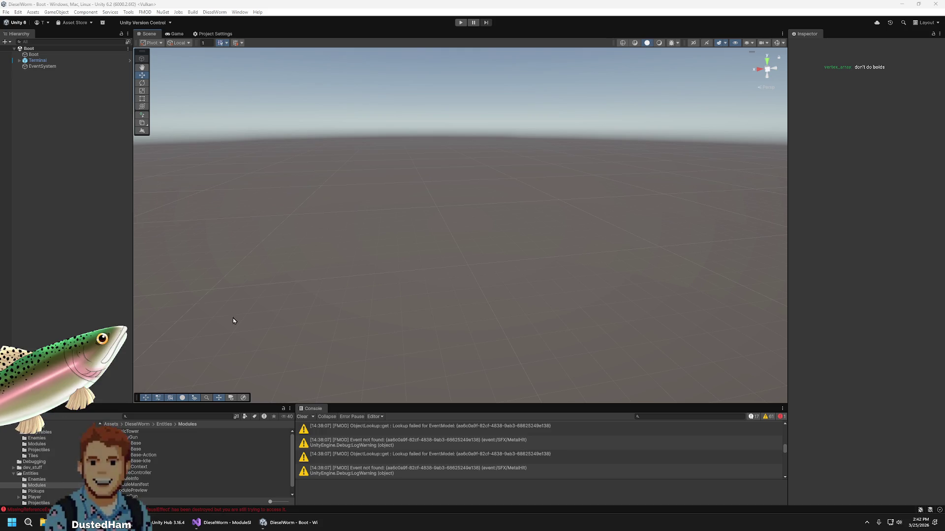
Select the PoisonGun prefab in the Entities/Modules folder
click(169, 339)
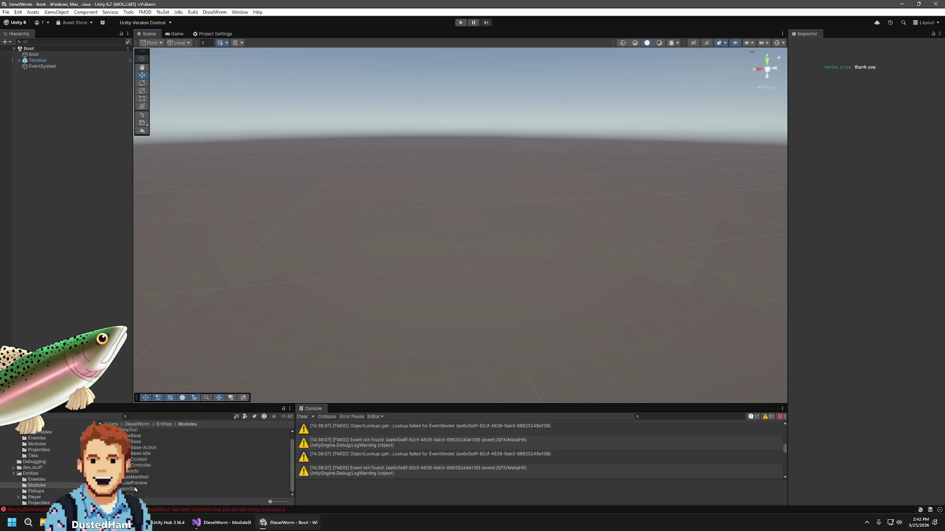
click(127, 489)
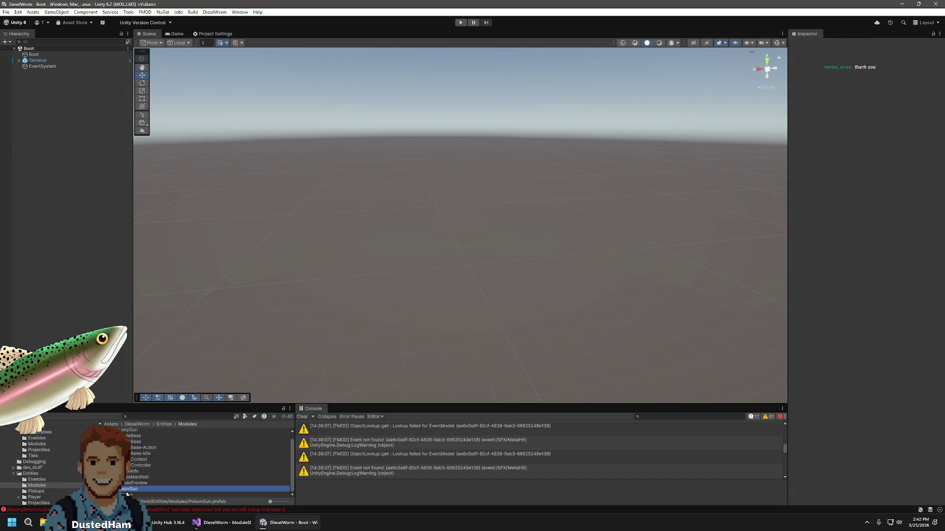
Open FlyingEnemy.cs in Visual Studio and scroll through its Tick and FixedUpdate movement code
click(227, 521)
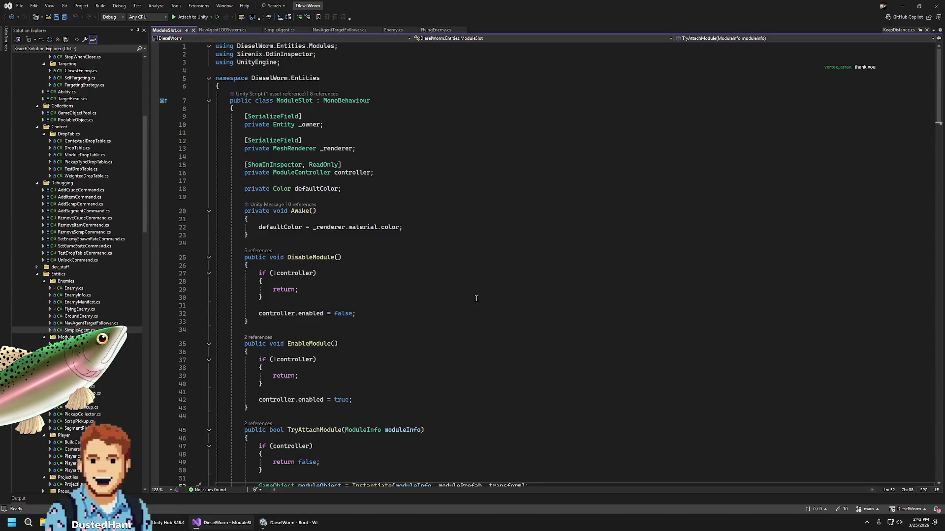
scroll(414, 278, down, 6)
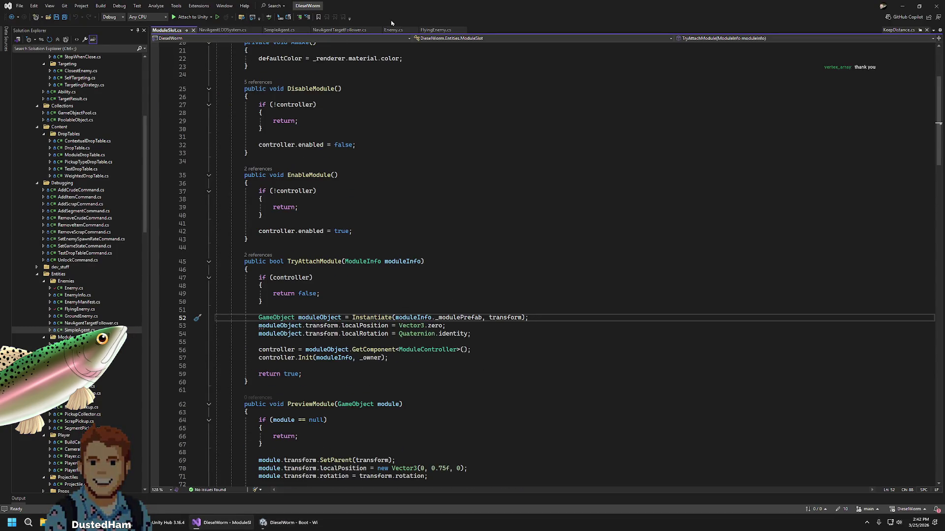
click(393, 30)
click(436, 30)
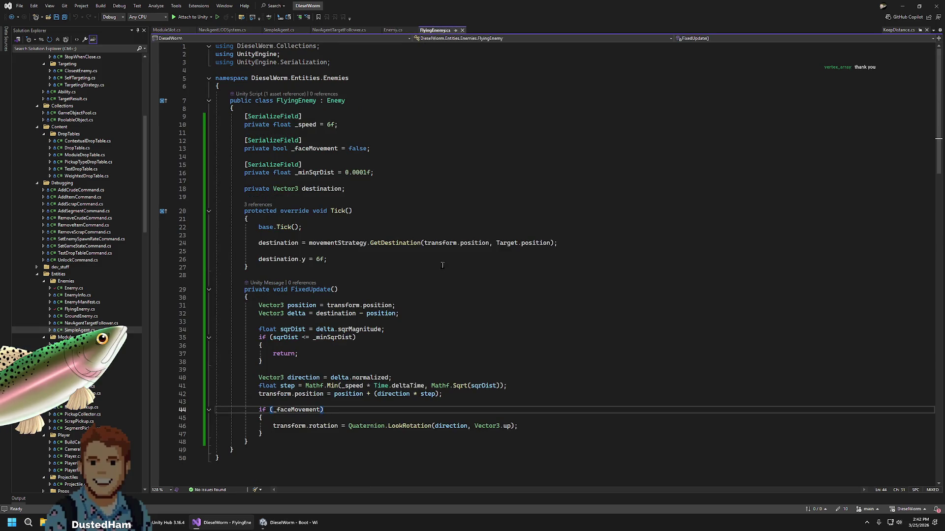
scroll(443, 267, down, 2)
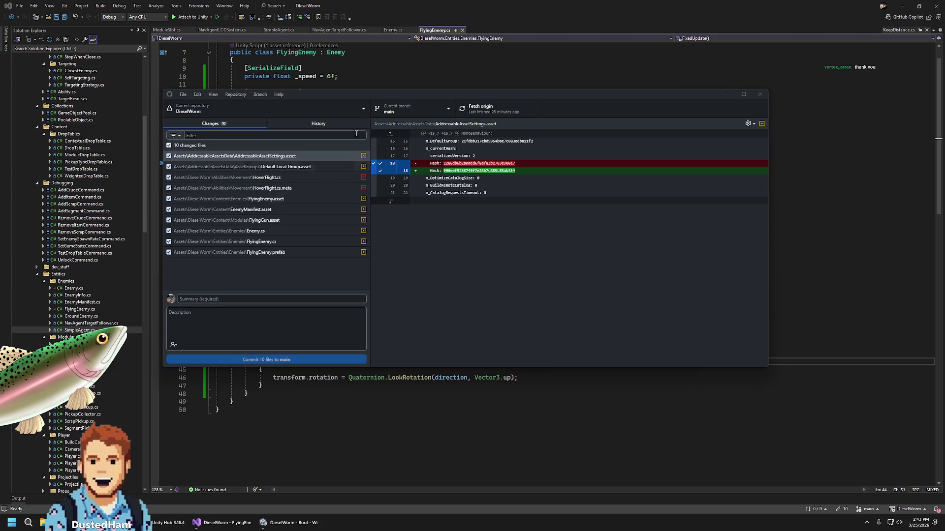
Fetch origin and create branch feature/phil/125_flying_enemy, bringing the 10 uncommitted changes along
click(452, 110)
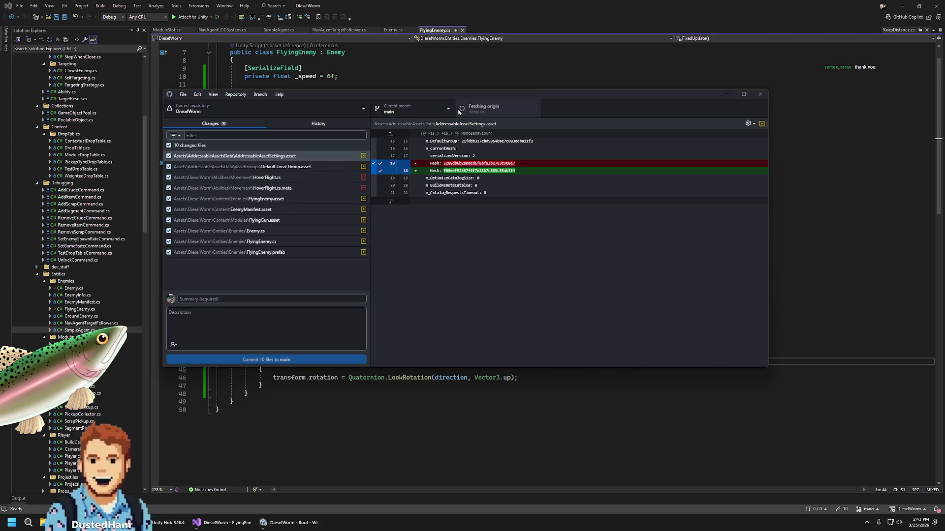
click(445, 109)
click(487, 141)
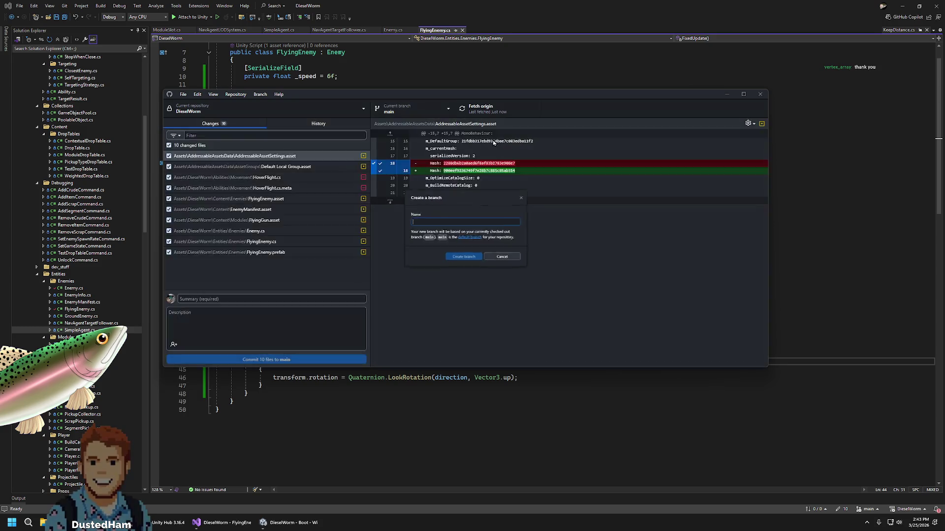
text(feature/)
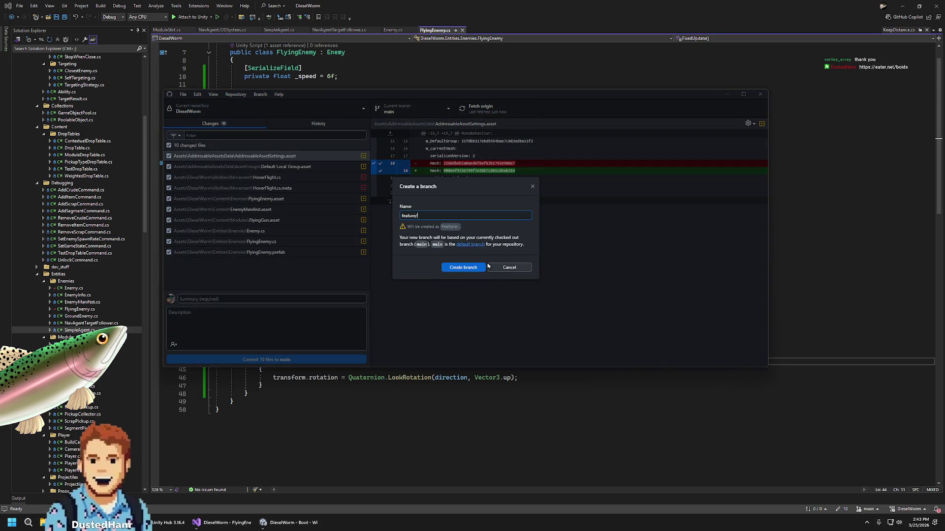
text(phil/12)
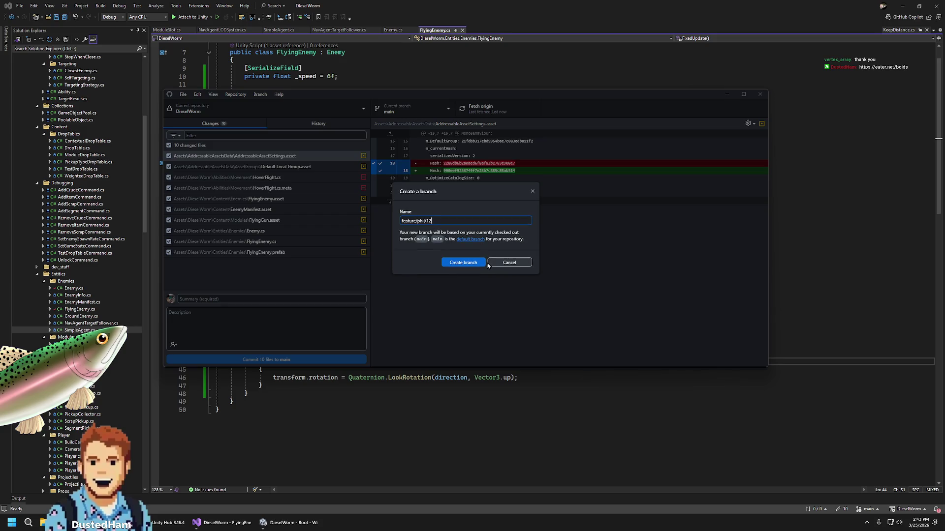
text(5_f)
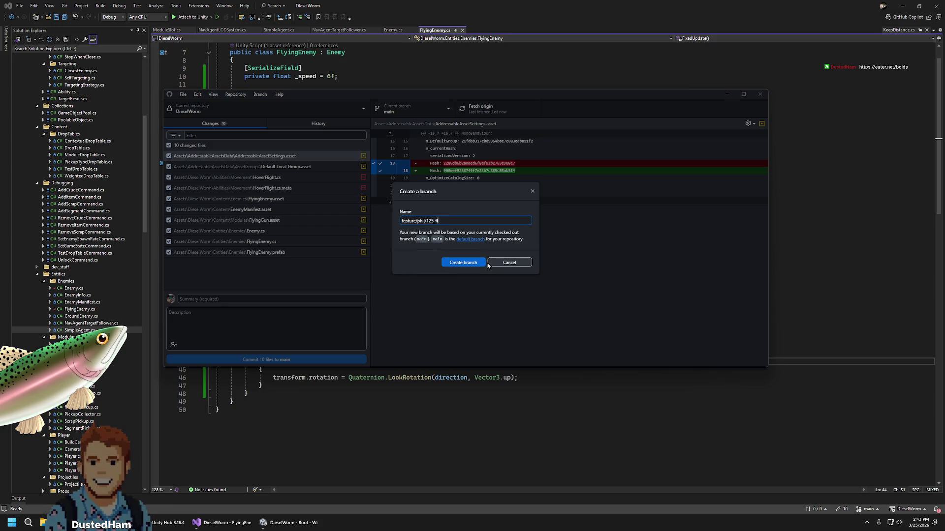
text(lying_enemy)
key(Return)
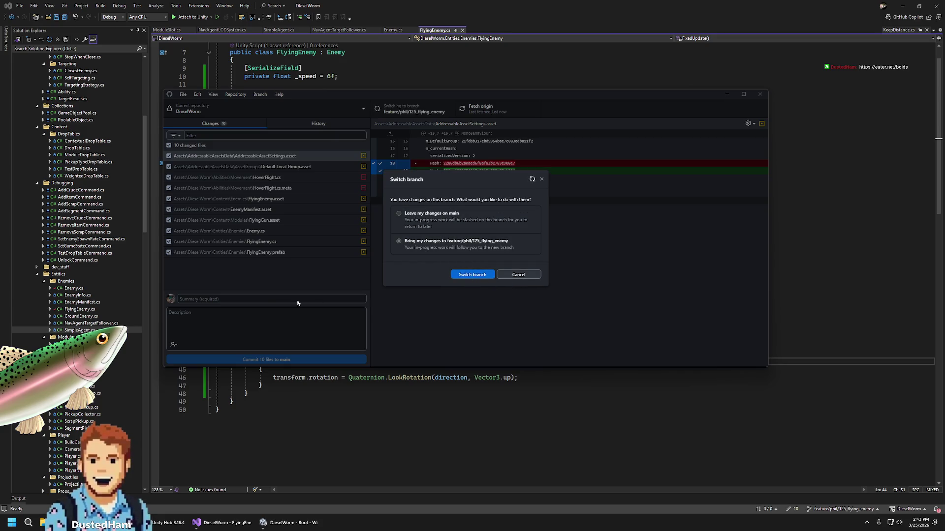
key(Return)
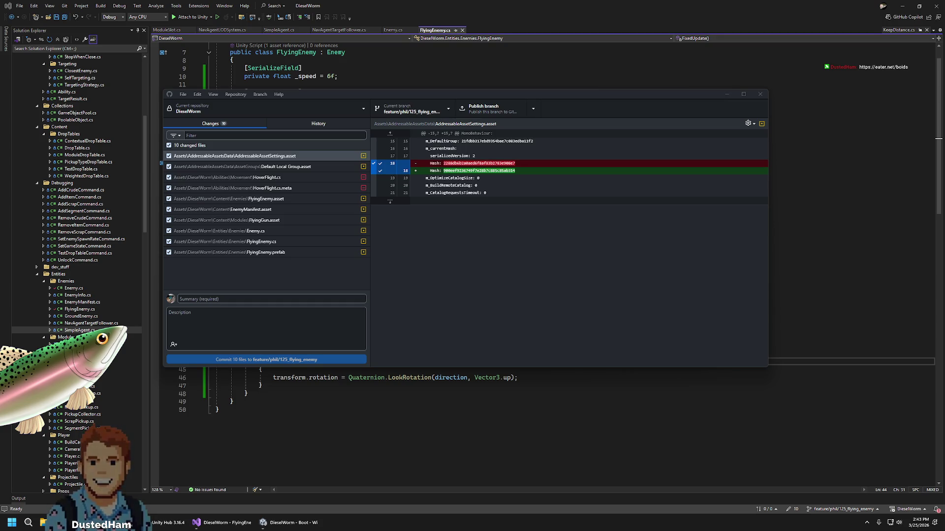
key(alt+Tab)
Max out visual range and alignment with trace paths on, vary coherence and separation, then close the browser
drag(597, 468, 658, 469)
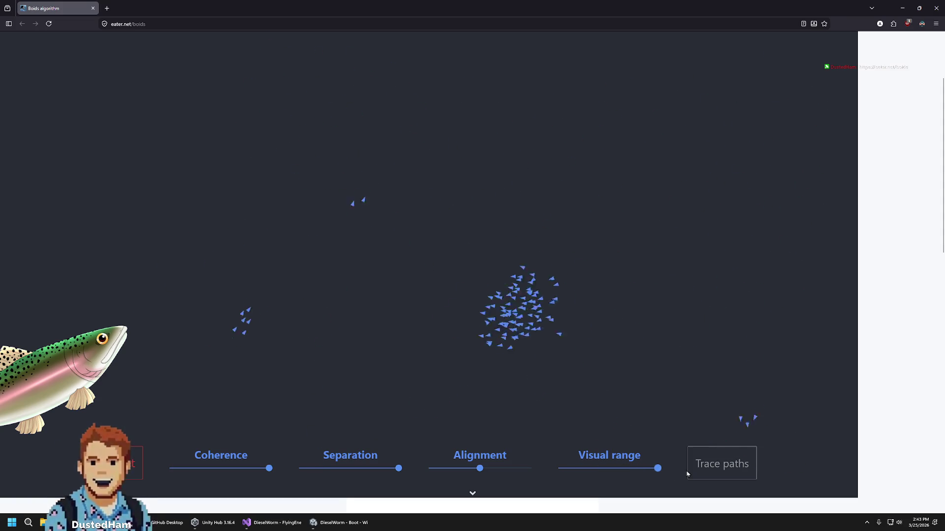
drag(480, 468, 566, 473)
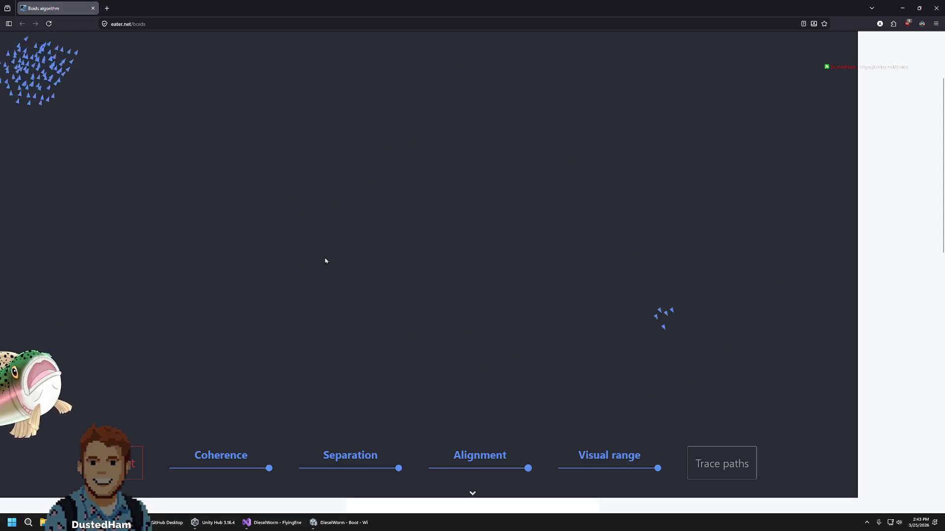
click(723, 460)
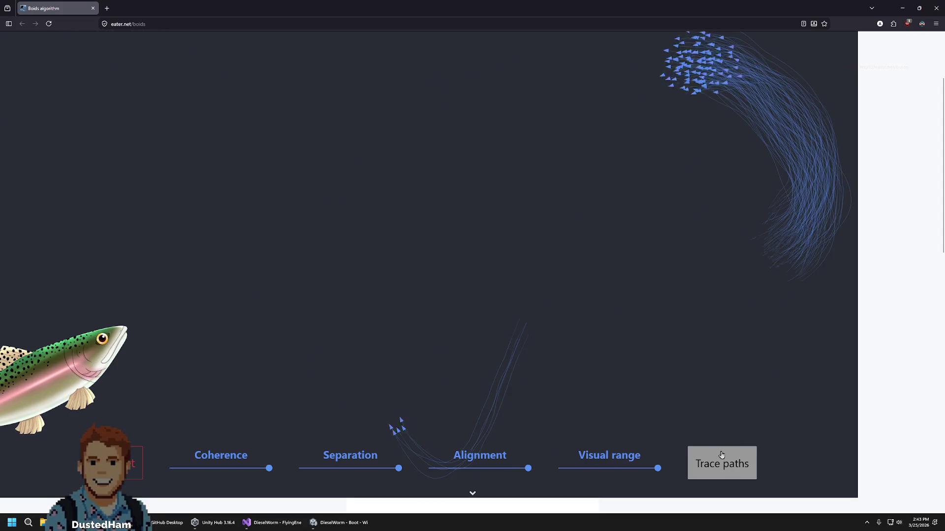
drag(270, 468, 145, 474)
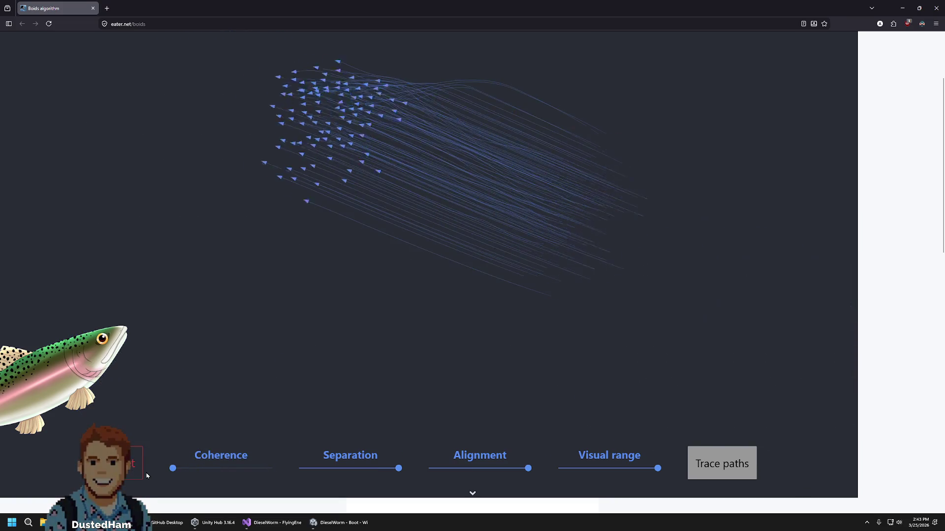
drag(399, 468, 265, 476)
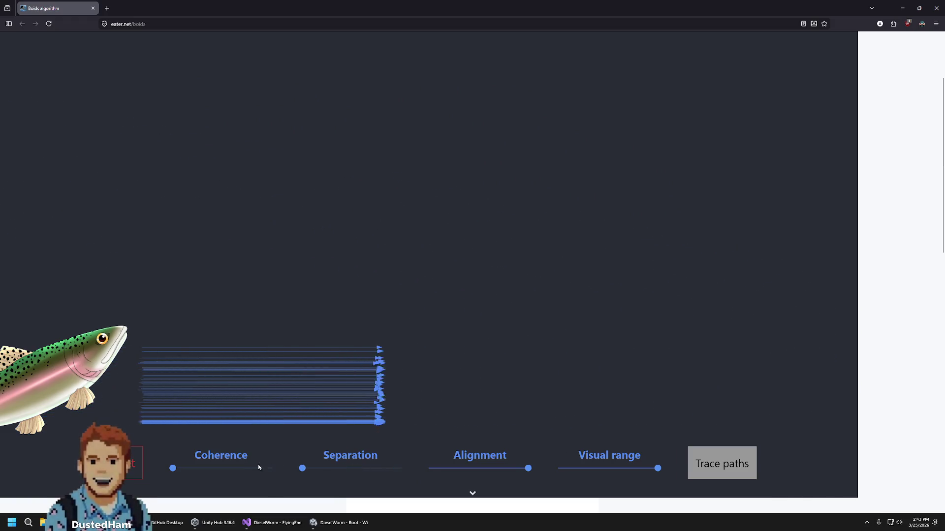
mouse_move(173, 469)
mouse_down()
mouse_move(269, 469)
mouse_move(173, 470)
mouse_up()
drag(301, 468, 380, 469)
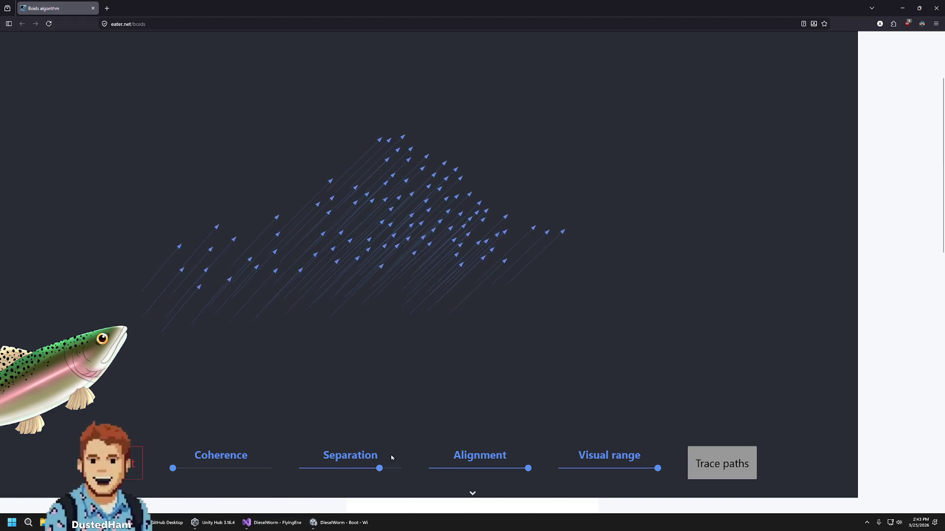
click(936, 8)
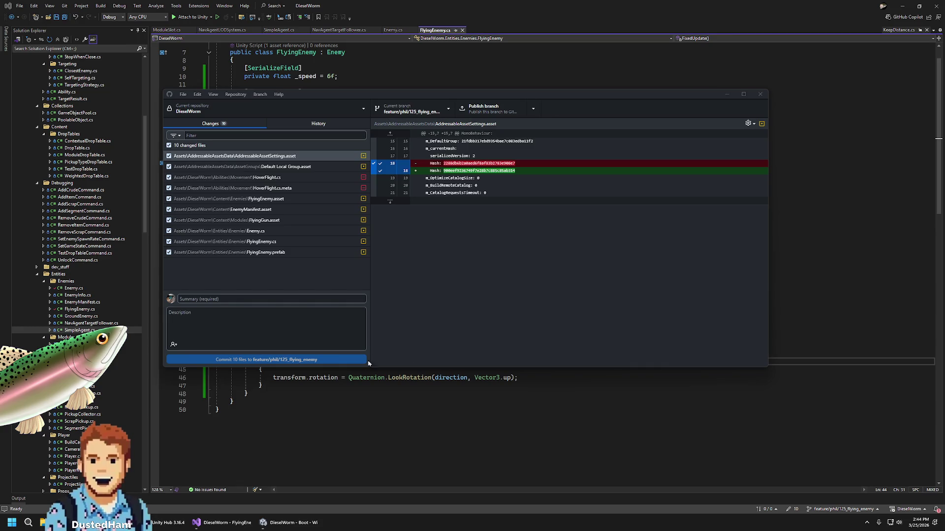
Commit the 10 changed files as 'Flying Enemy' with description 'Created basic flying enemies', then return to Unity
click(259, 298)
text(Ene)
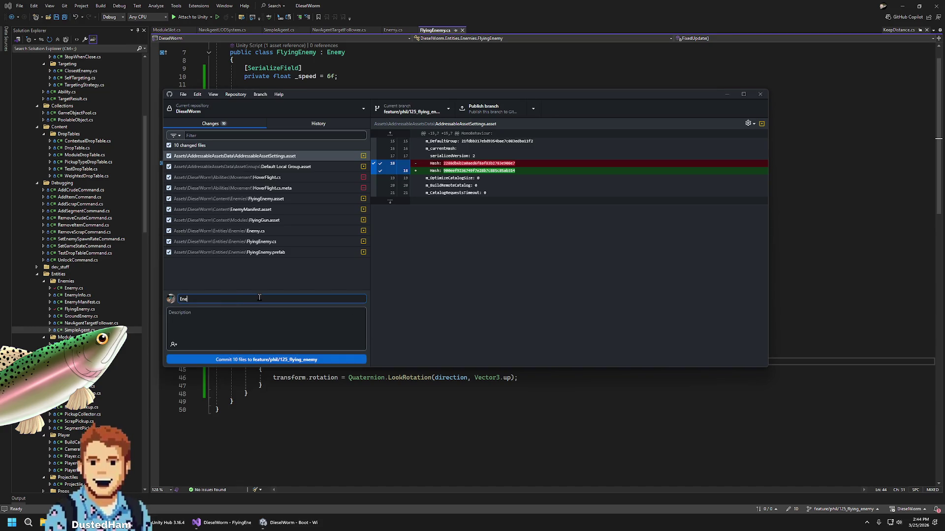
key(BackSpace)
key(BackSpace)
key(BackSpace)
text(Flying Enemy)
click(268, 314)
text(Created basic )
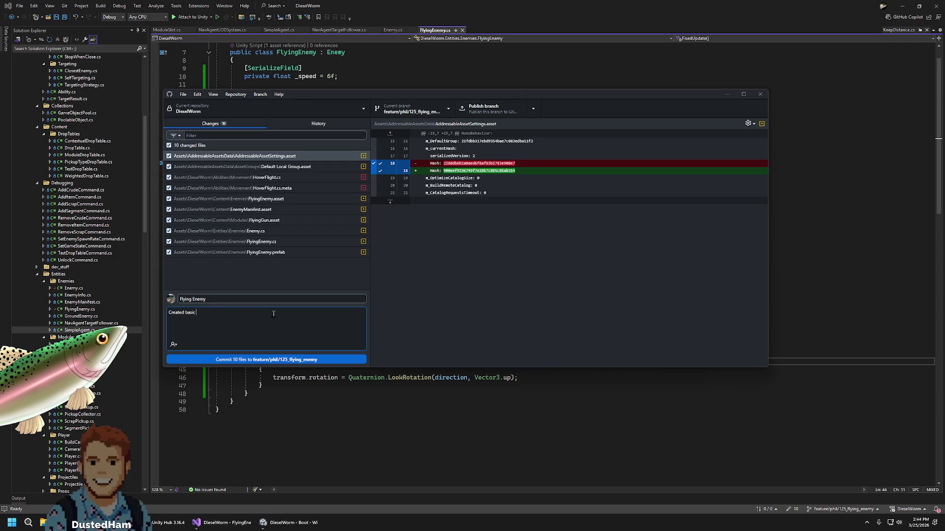
text(flying enemies)
click(318, 360)
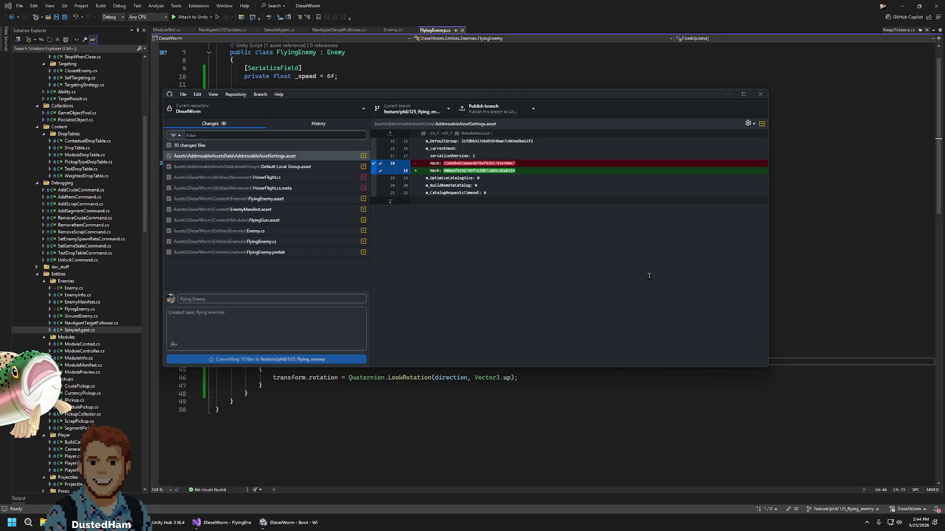
click(216, 523)
click(275, 522)
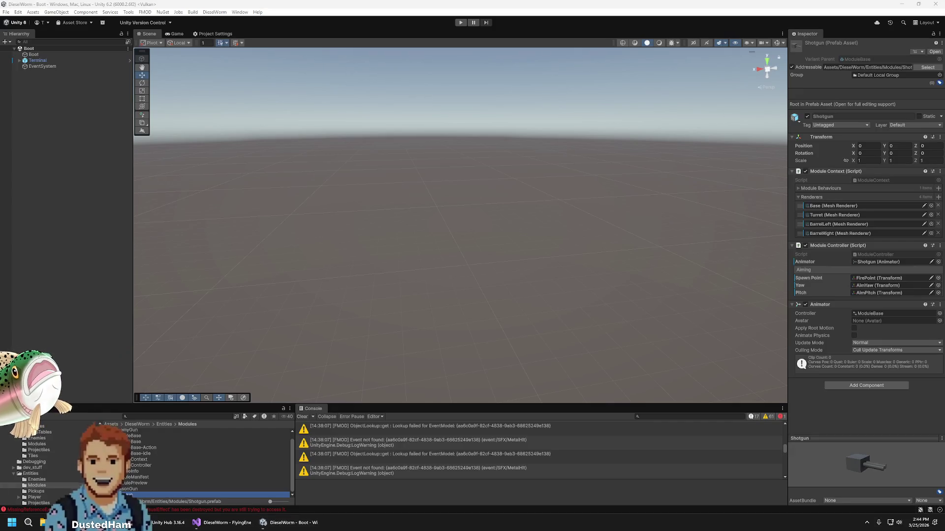
Deselect the prefab in the Scene and bring up Unity Hub's projects list
click(406, 166)
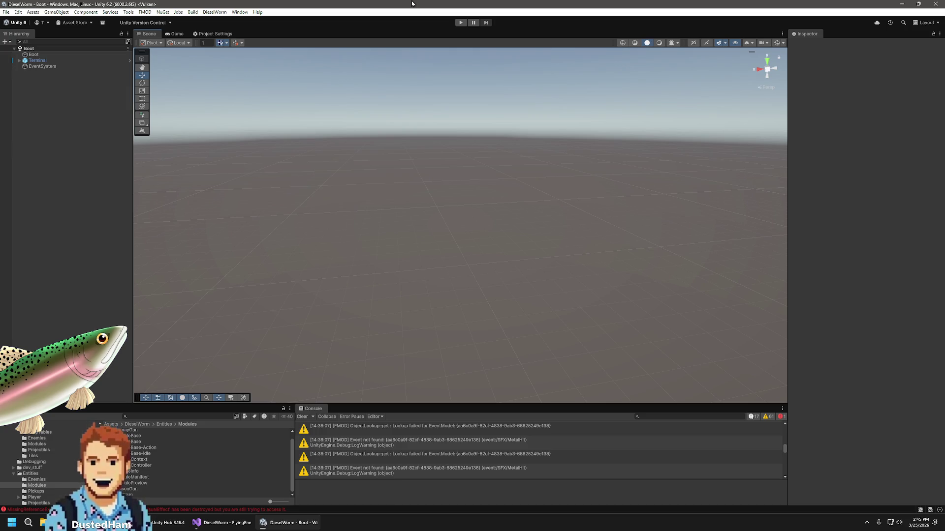
click(168, 523)
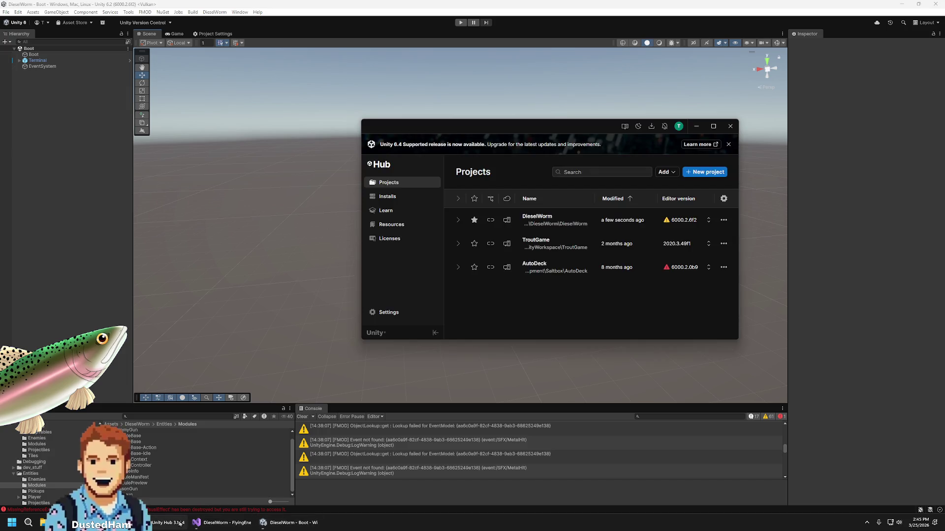
Back in Unity, briefly open the FlyingEnemy prefab, then select the FlyingEnemy enemy-info asset in Content/Enemies
click(564, 4)
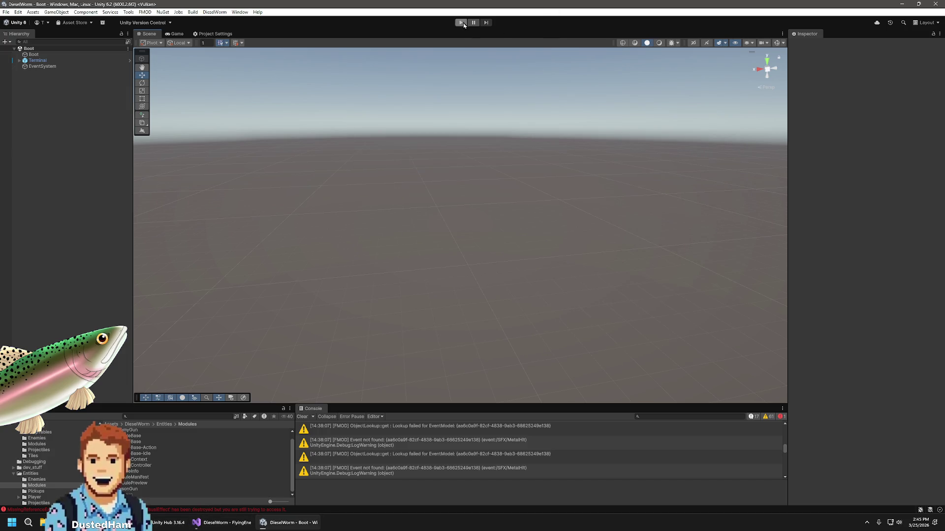
click(221, 525)
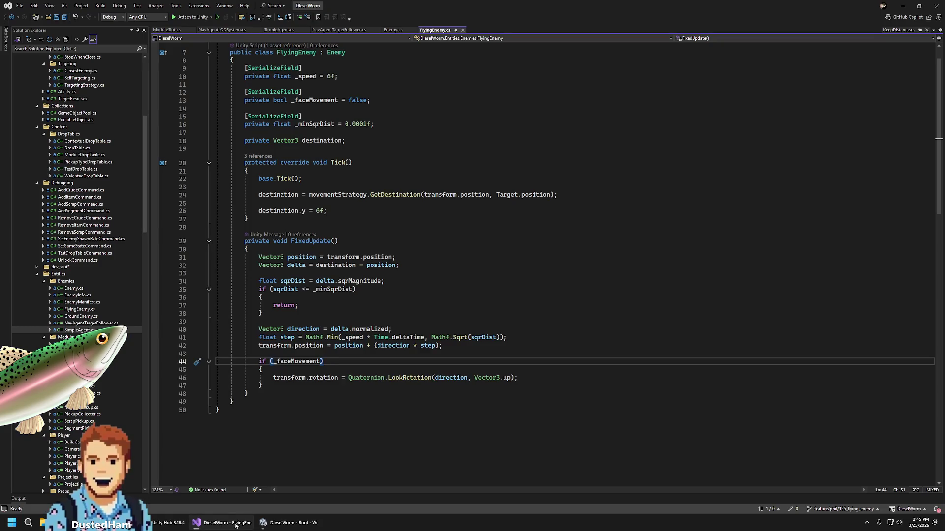
click(288, 522)
click(49, 480)
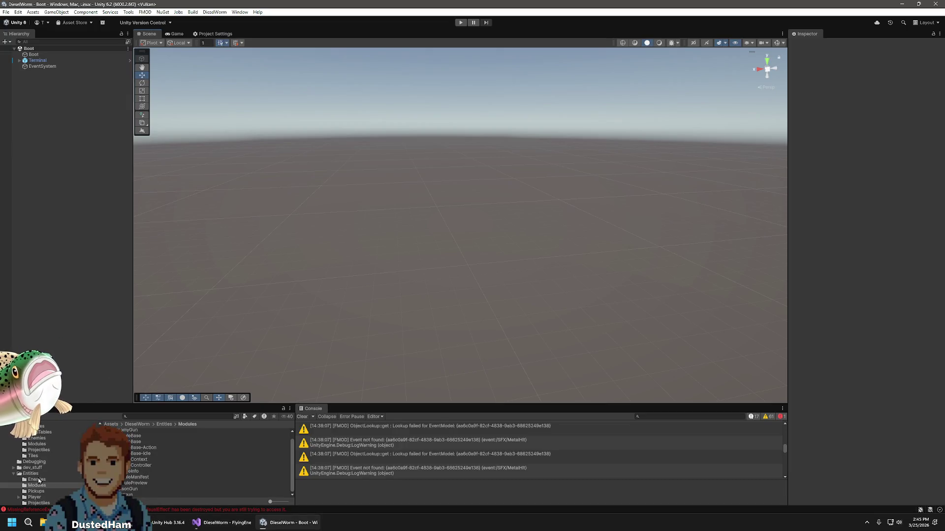
double_click(145, 477)
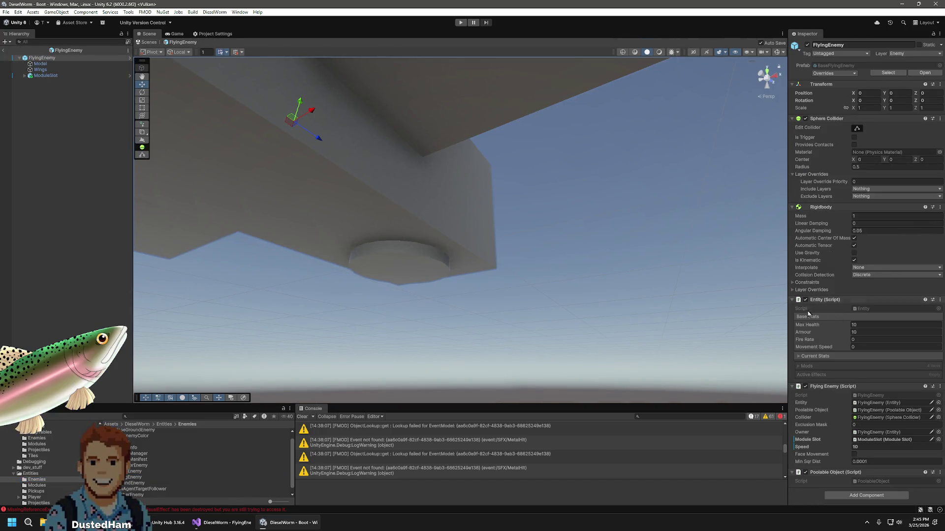
scroll(35, 466, up, 3)
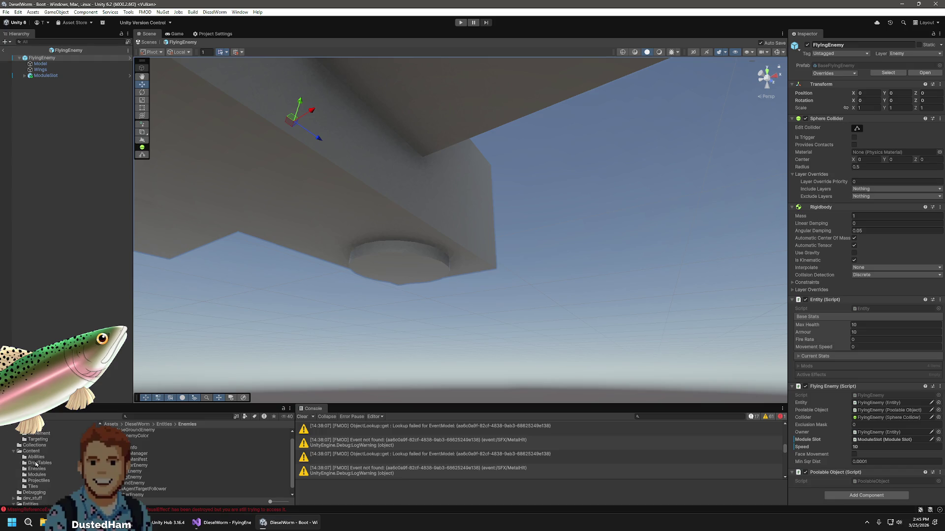
click(4, 50)
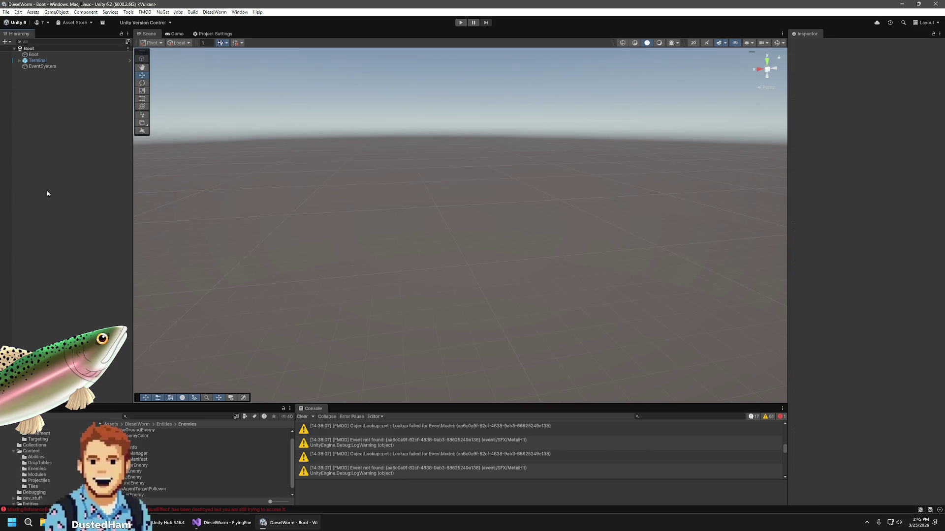
click(37, 469)
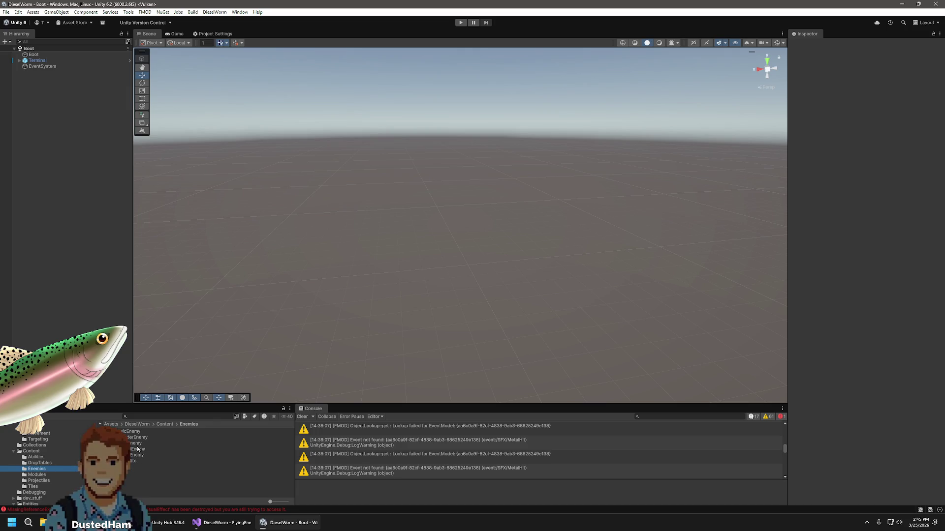
click(137, 443)
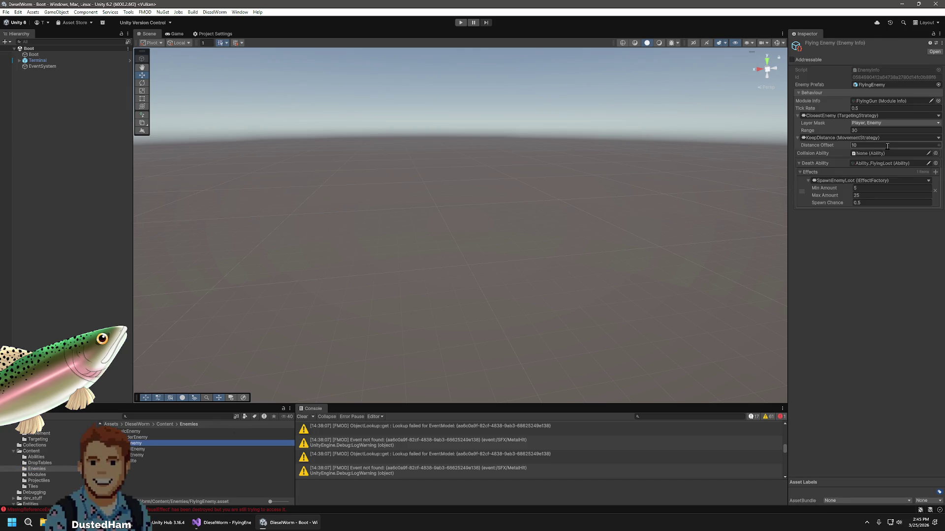
Browse the Collision Ability picker list twice without choosing an ability
click(935, 154)
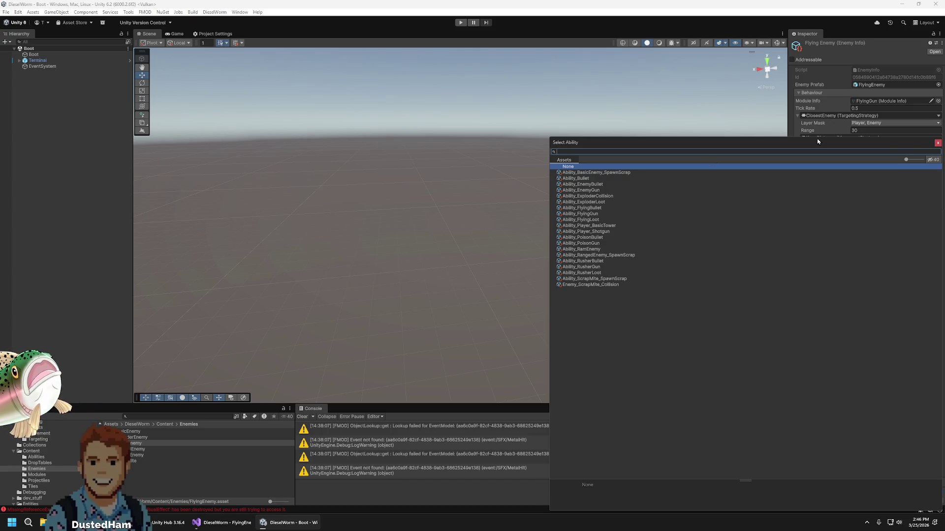
click(938, 143)
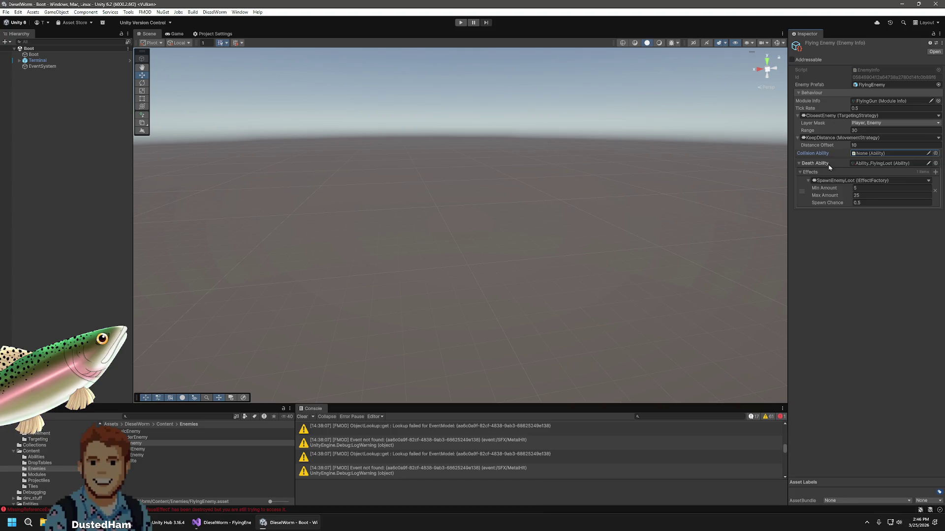
click(936, 153)
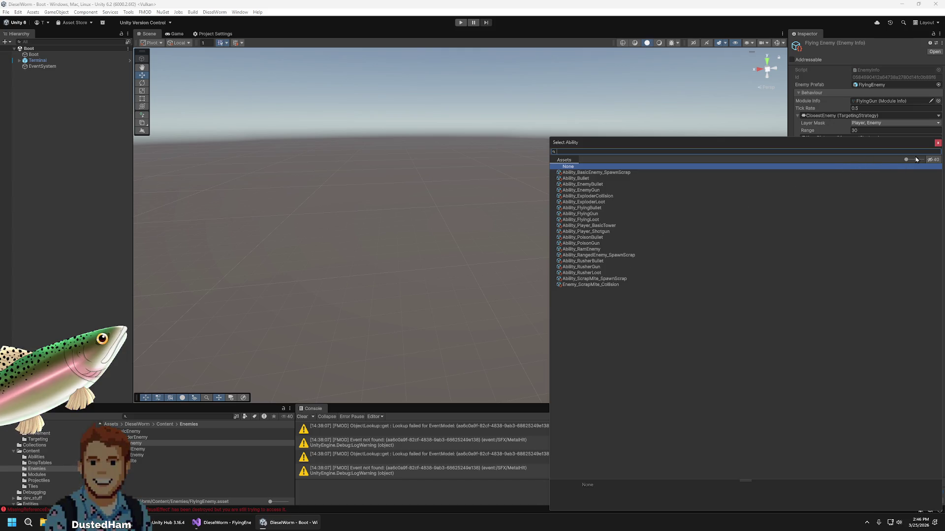
click(937, 142)
Inspect the Ability_ExploderCollision asset in the Abilities folder
scroll(34, 481, up, 4)
scroll(35, 480, down, 3)
scroll(40, 467, down, 3)
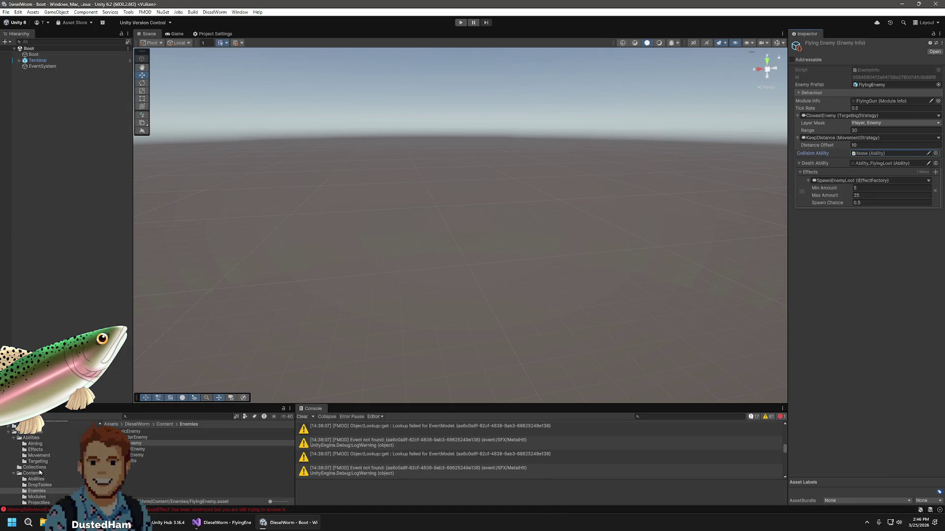
click(36, 479)
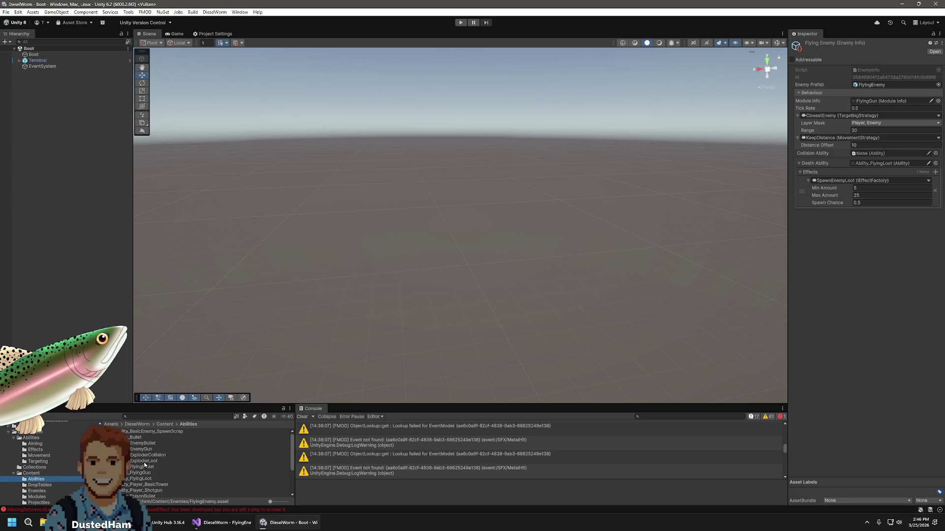
click(150, 456)
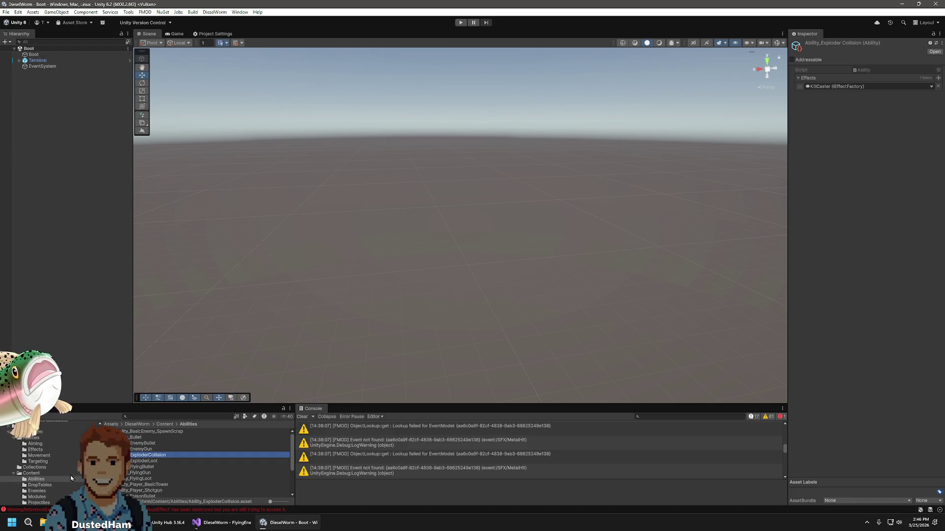
scroll(40, 484, down, 3)
Reselect FlyingEnemy and set its Collision Ability to Ability_ExploderCollision
click(37, 469)
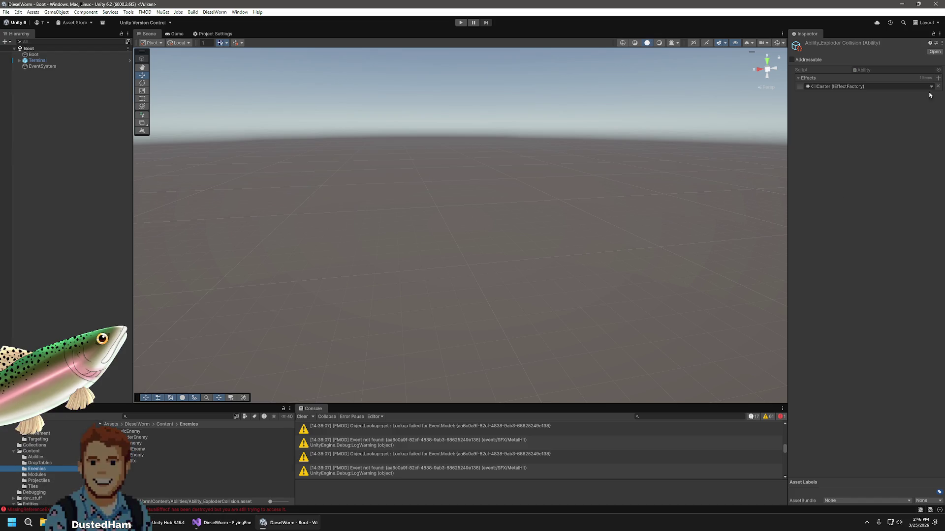
click(132, 444)
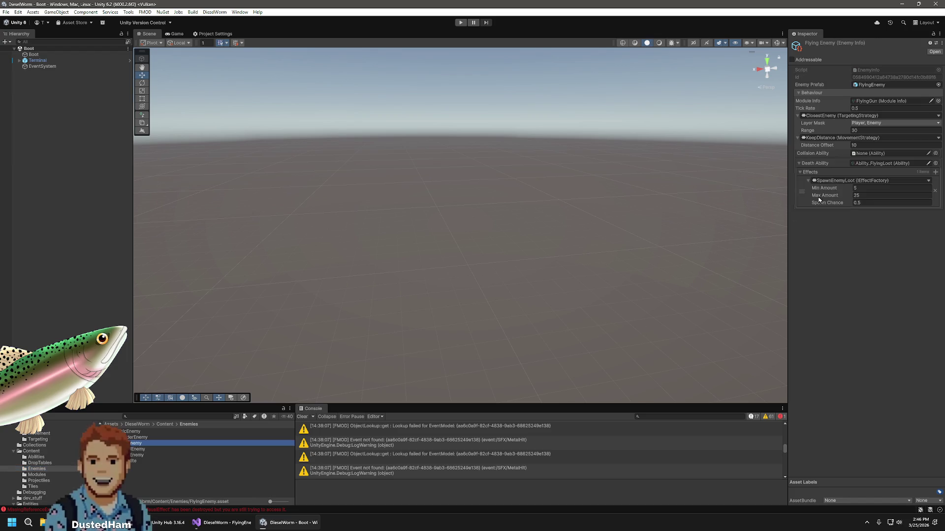
click(936, 154)
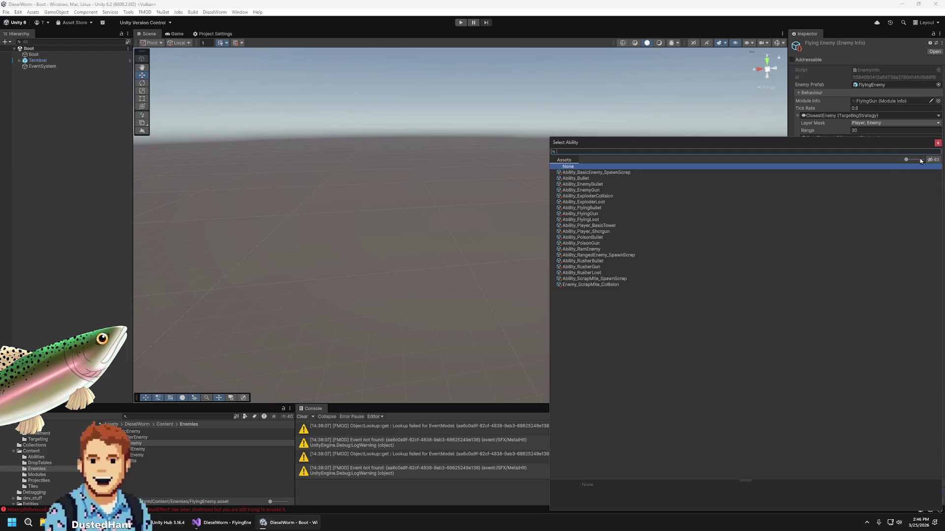
double_click(600, 198)
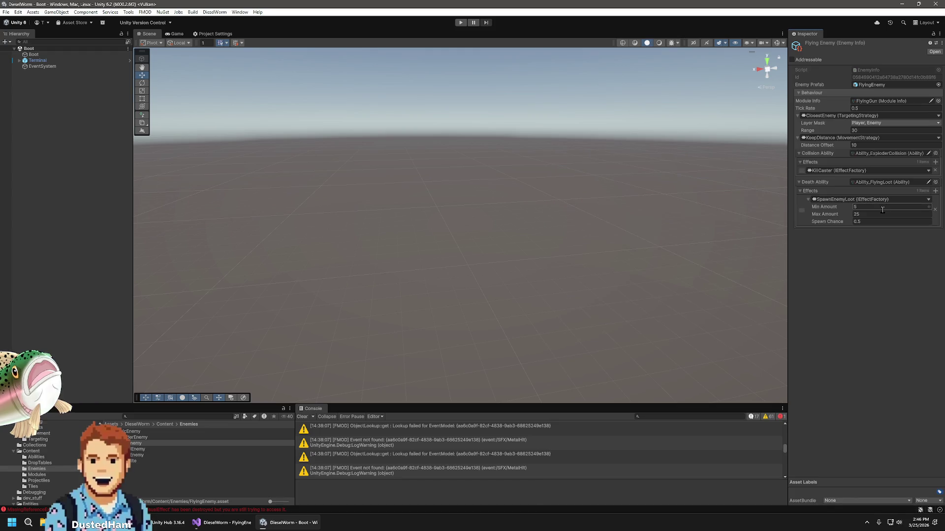
click(803, 193)
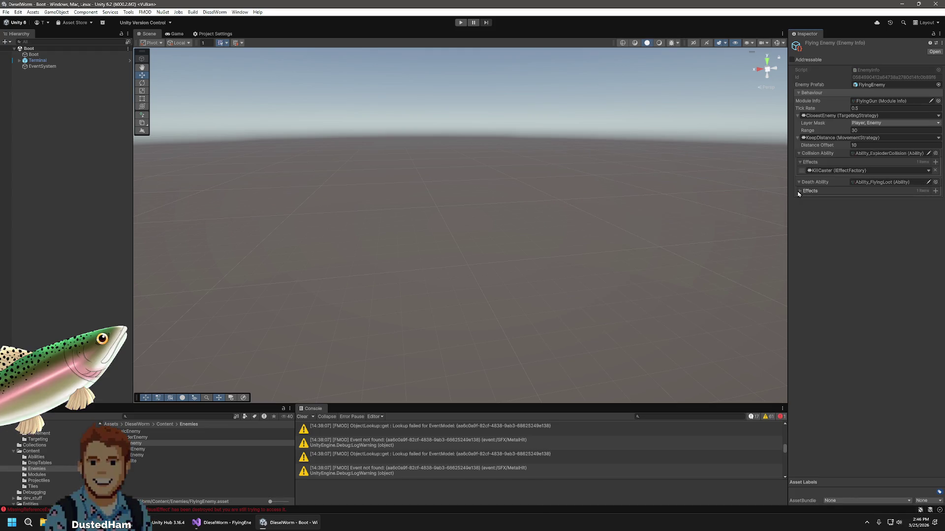
Add an AreaOfEffect death effect containing ApplyDamage with Damage 10
click(801, 193)
click(799, 193)
click(936, 192)
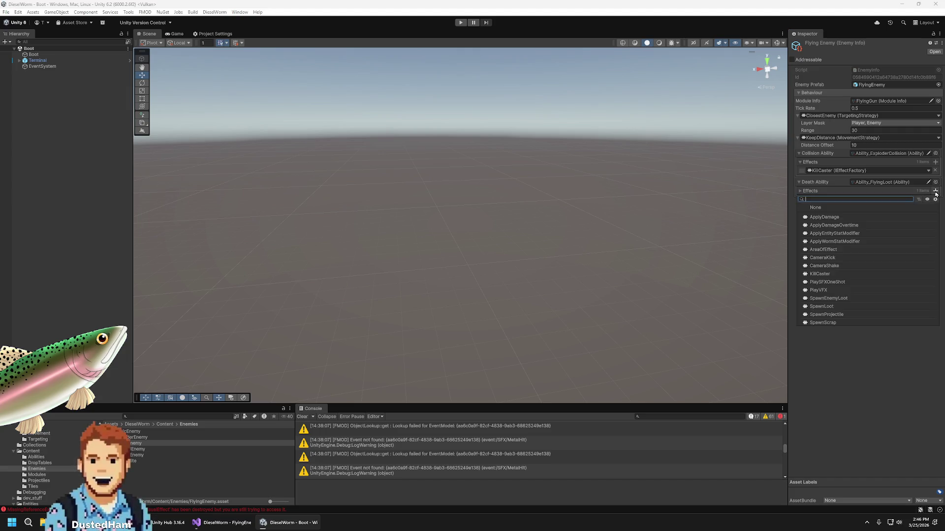
click(835, 253)
click(807, 191)
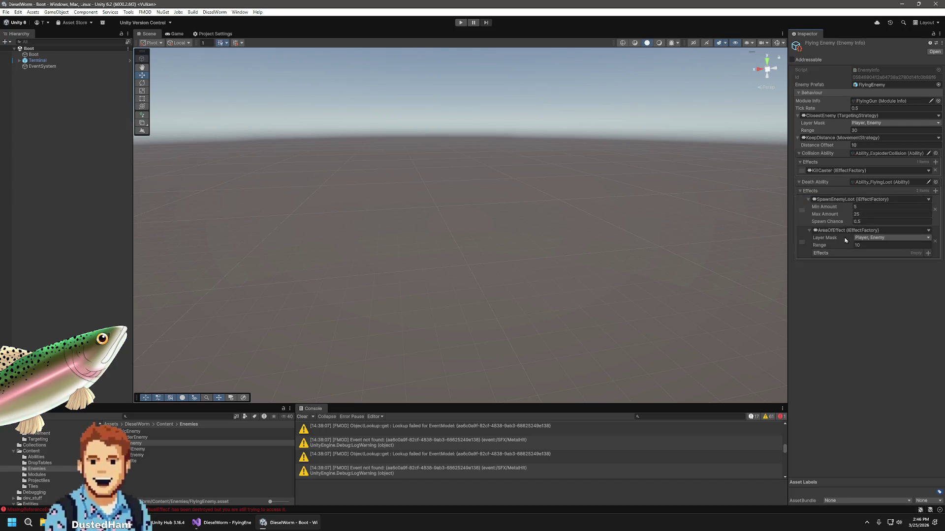
click(928, 253)
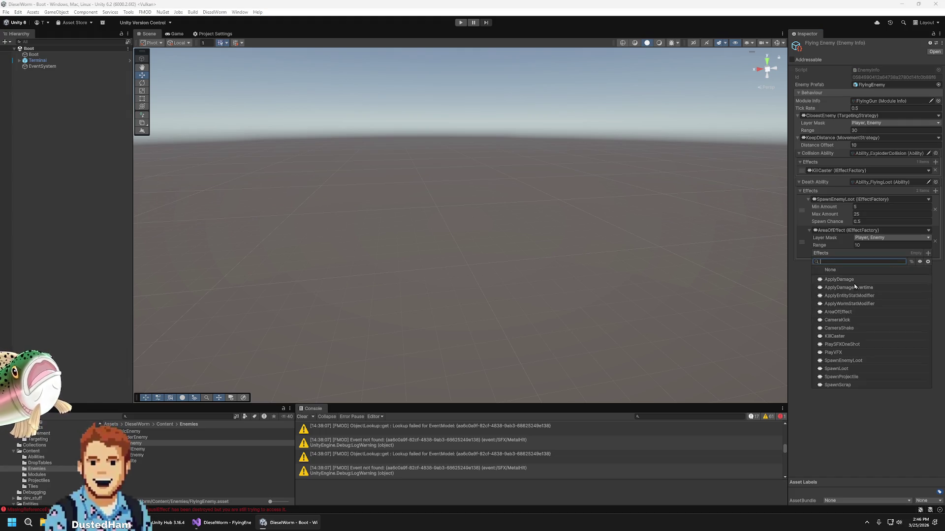
click(851, 280)
click(884, 264)
click(889, 268)
key(Return)
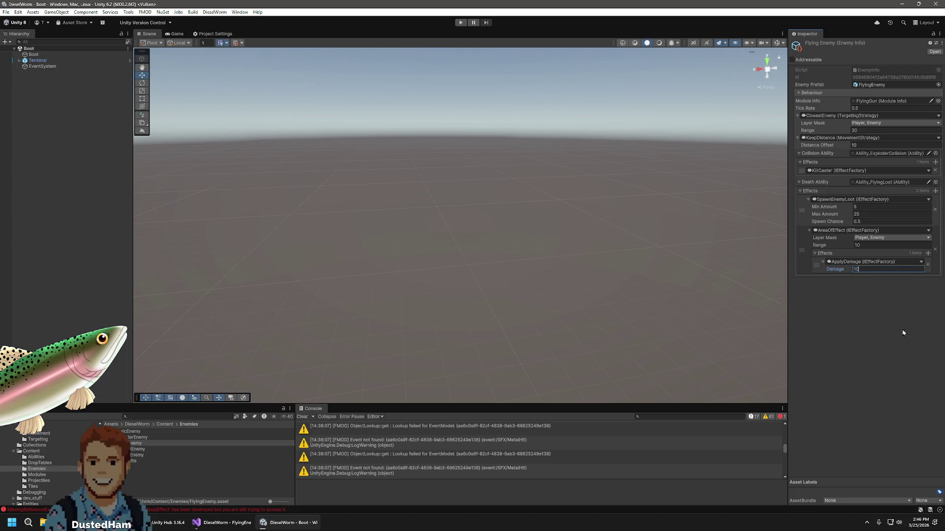
click(815, 253)
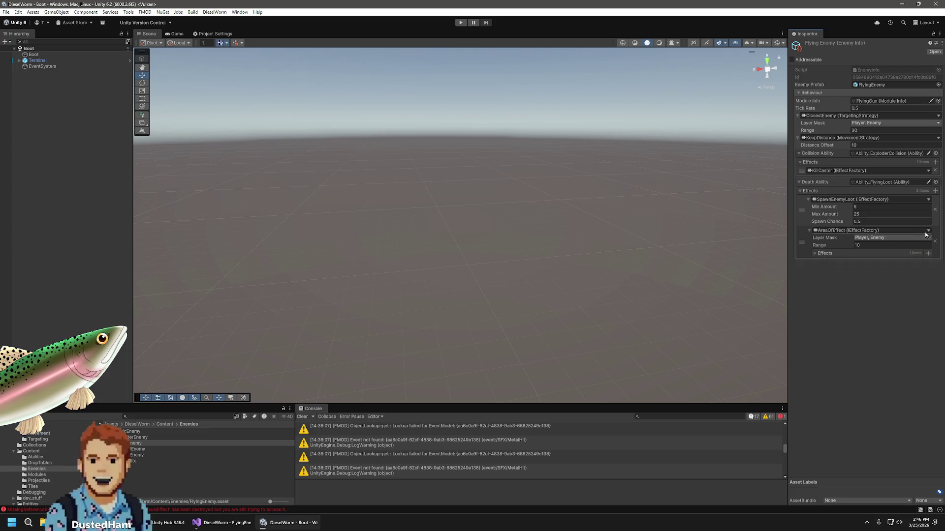
Add a PlaySFXOneShot death effect playing the Explosion sound event
click(936, 191)
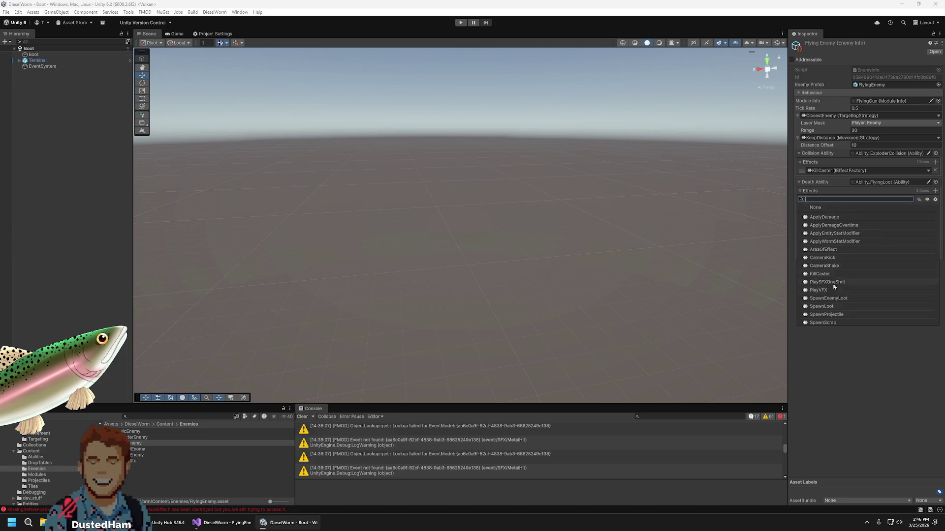
click(829, 283)
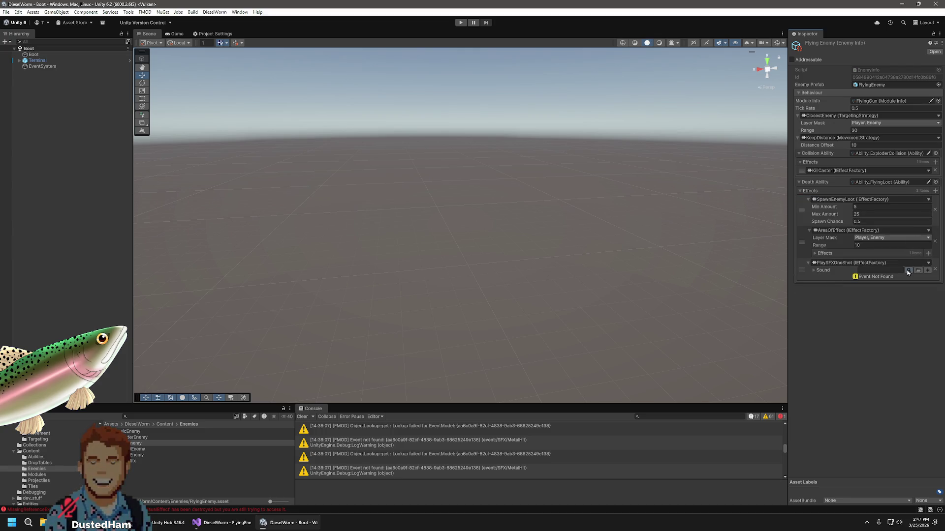
click(908, 270)
click(843, 297)
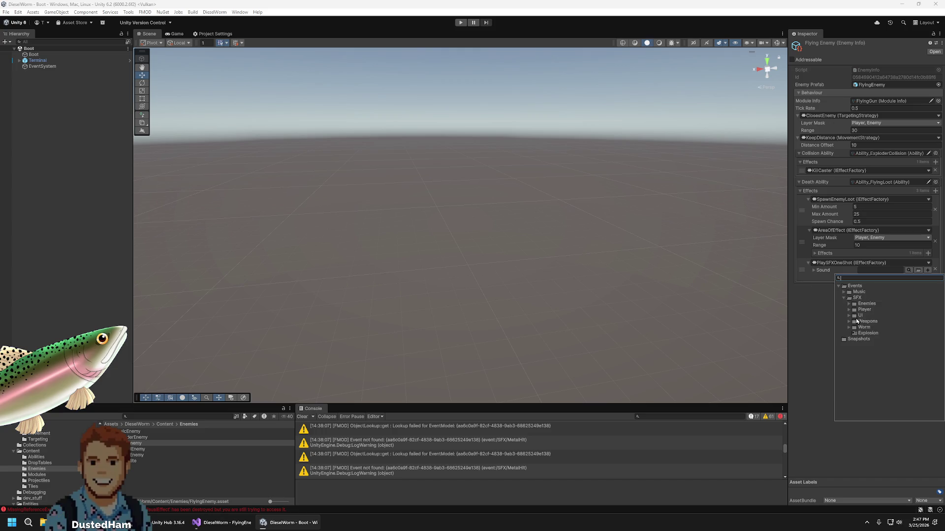
double_click(866, 334)
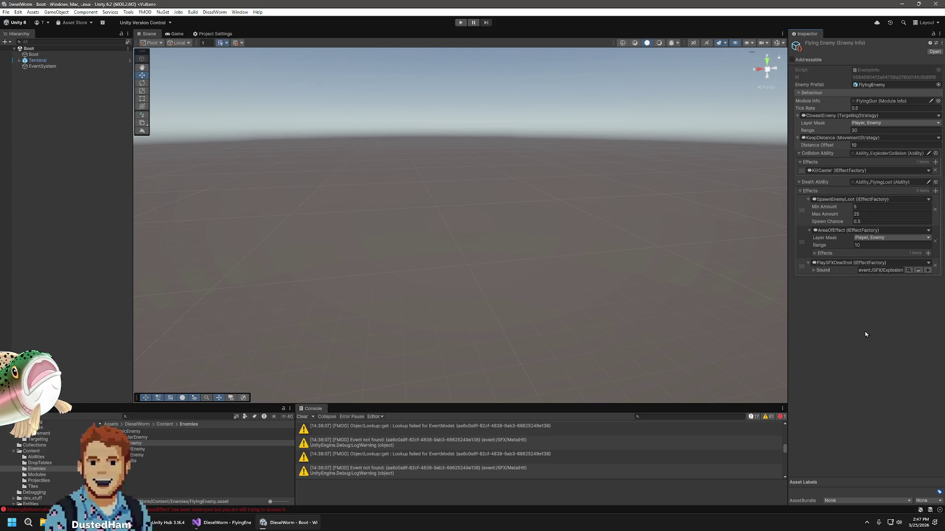
Add a PlayVFX death effect keyed to VFX_MuzzleFlash and clear the selection
click(935, 191)
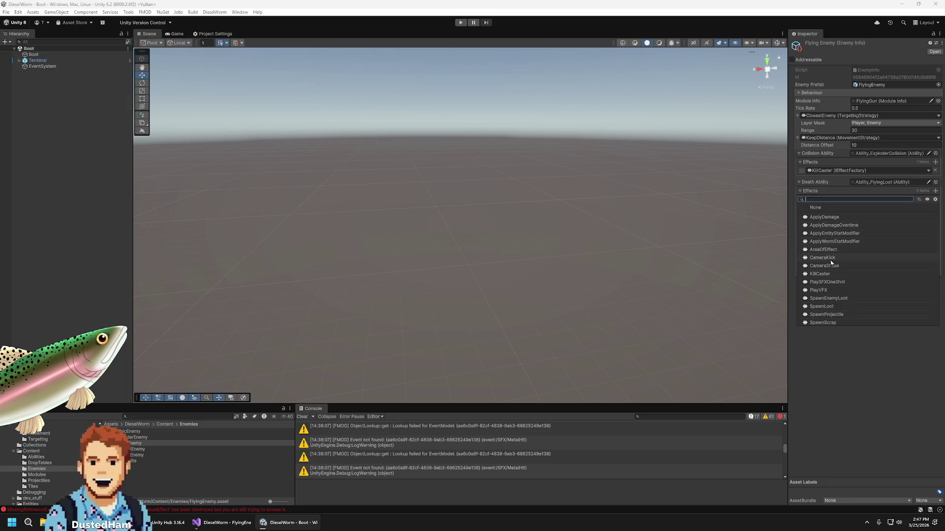
click(836, 281)
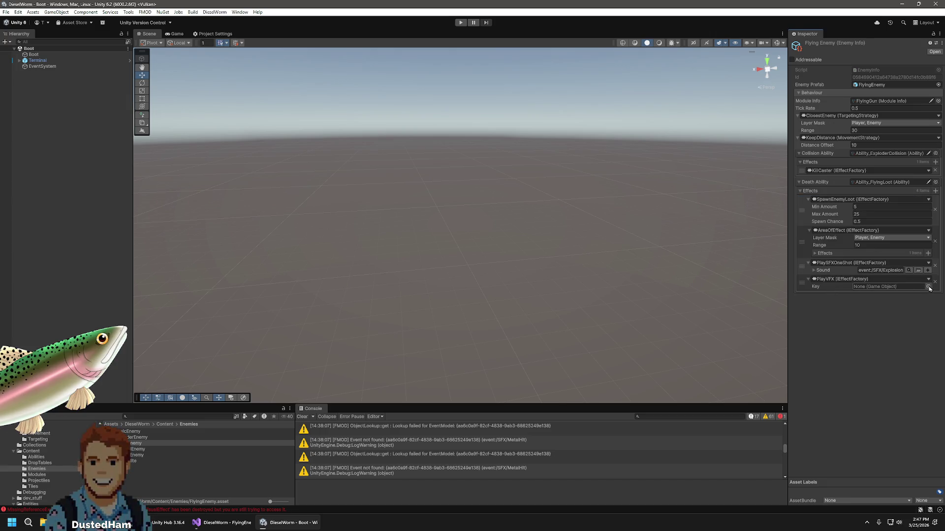
click(928, 291)
scroll(571, 393, down, 10)
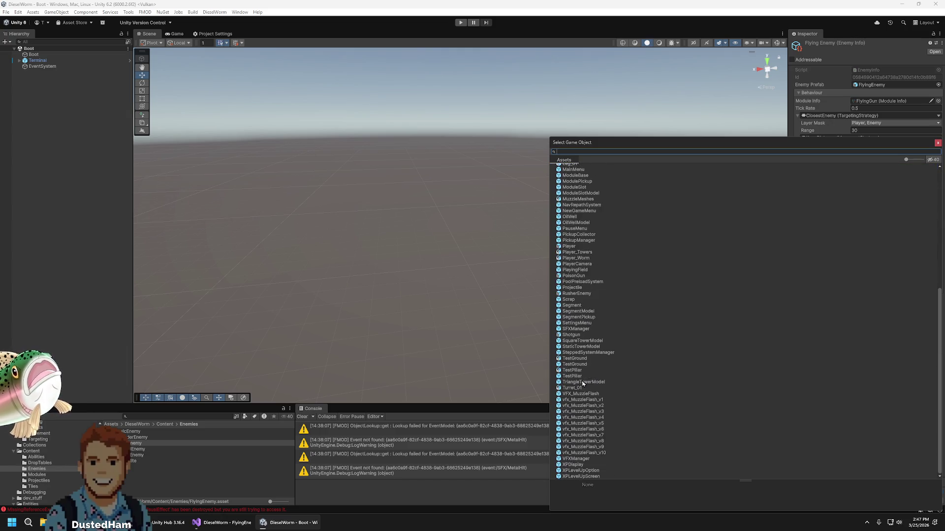
double_click(594, 393)
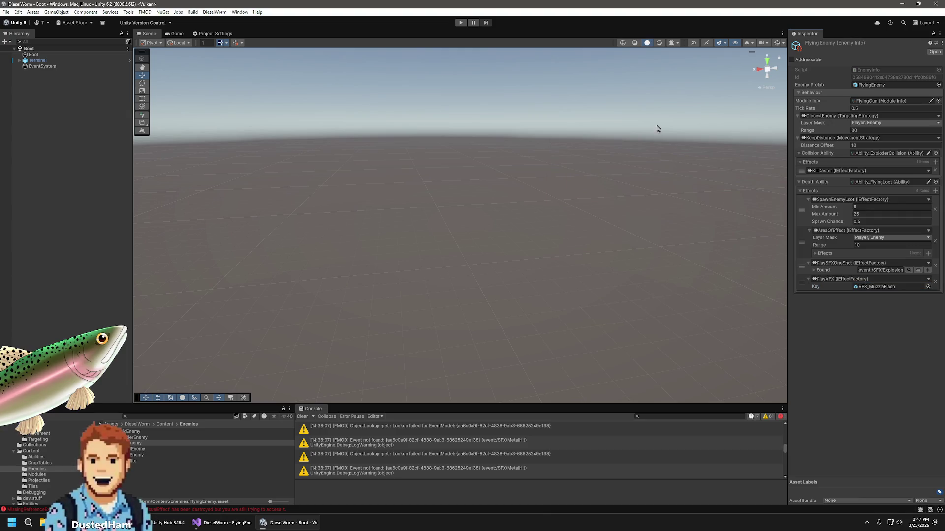
click(551, 133)
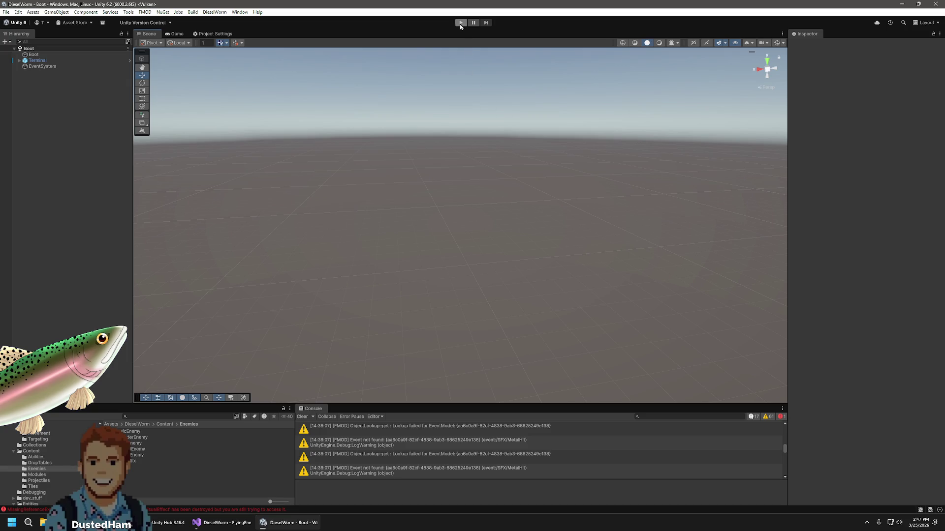
Glance at FlyingEnemy.cs in Visual Studio, then select the ExploderEnemy asset in Unity
key(alt+Tab)
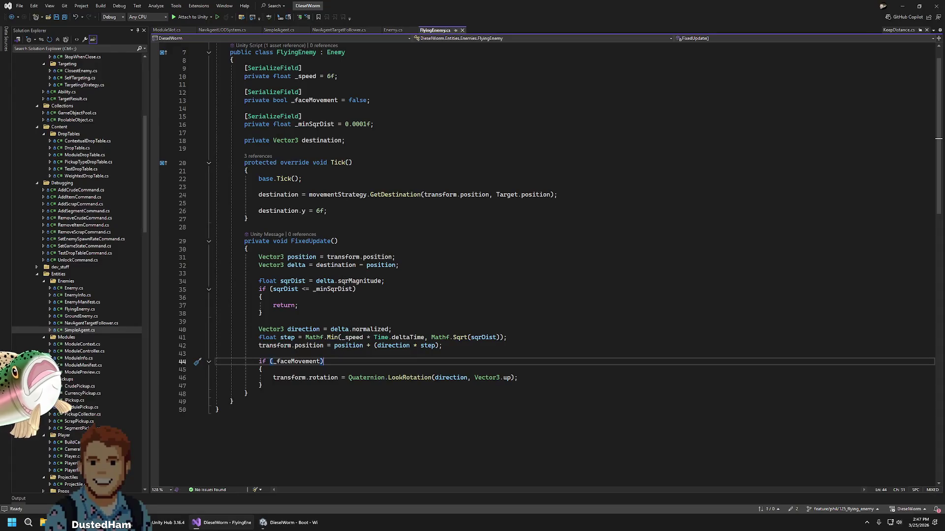
key(alt+Tab)
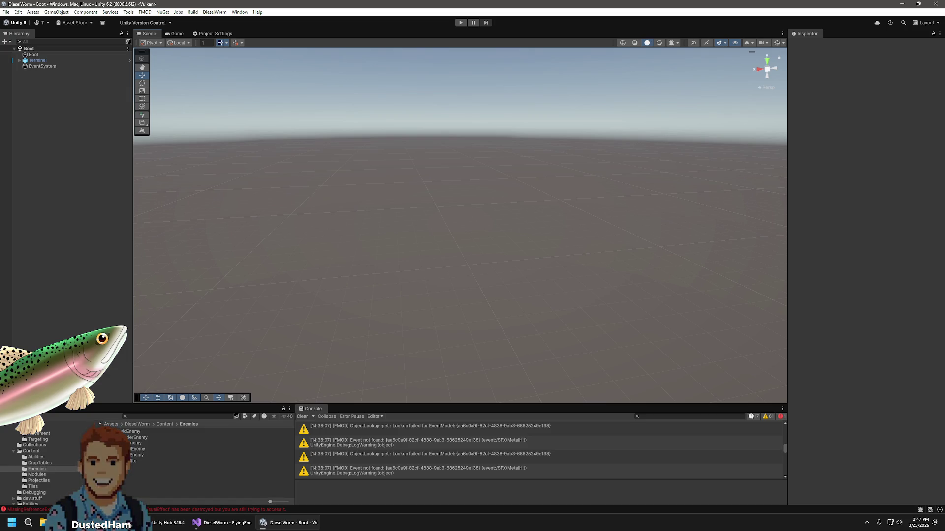
click(136, 437)
scroll(44, 458, up, 2)
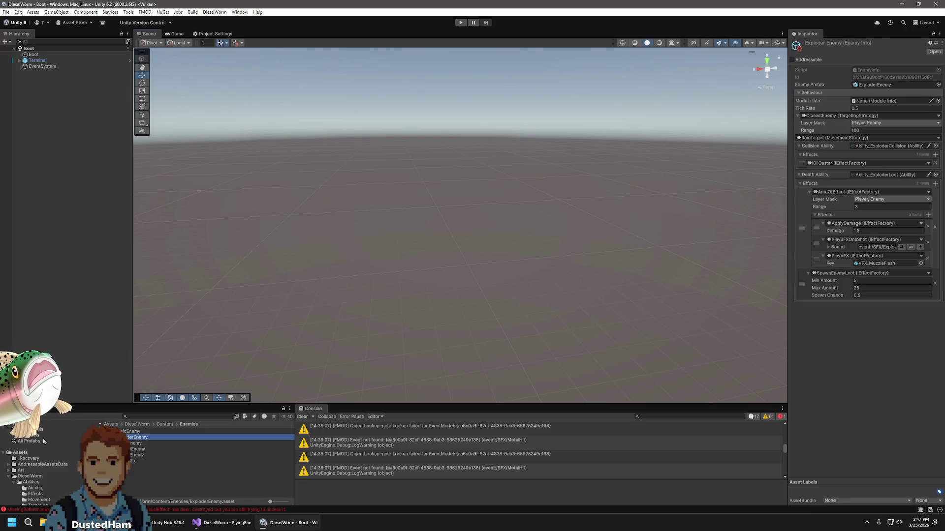
Check Ability_ExploderCollision's KillCaster effect type, then run the game and start a new game
scroll(44, 468, down, 2)
click(42, 458)
click(150, 455)
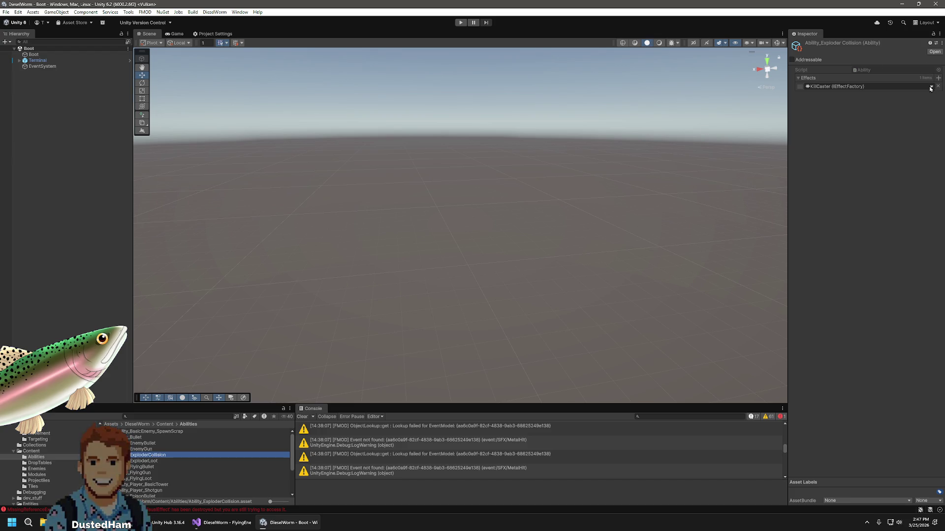
click(931, 87)
click(856, 395)
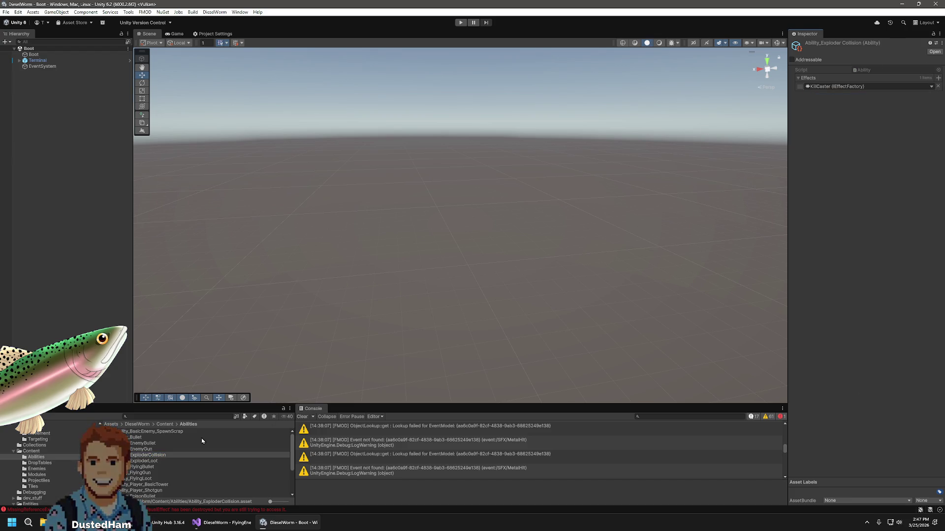
click(461, 22)
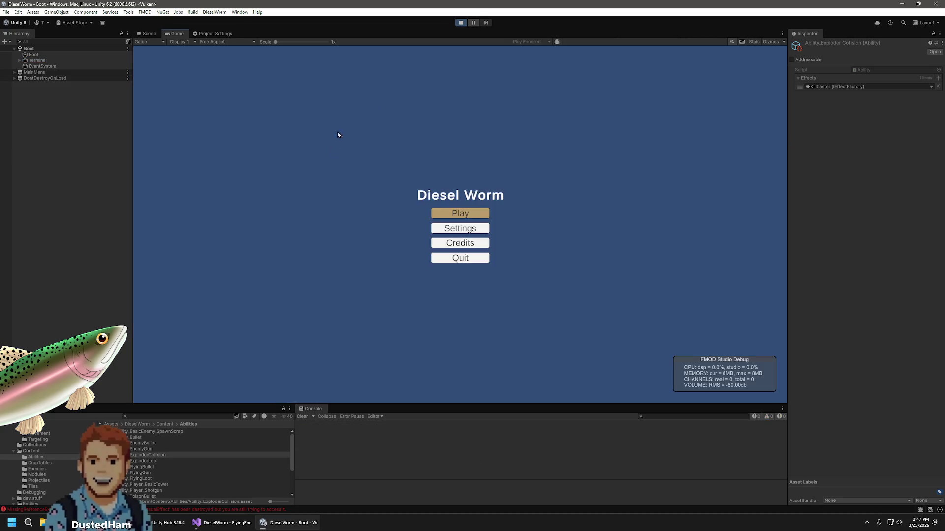
click(460, 213)
Playtest the first level with flying enemies, stop play mode, and switch to FlyingEnemy.cs
click(464, 227)
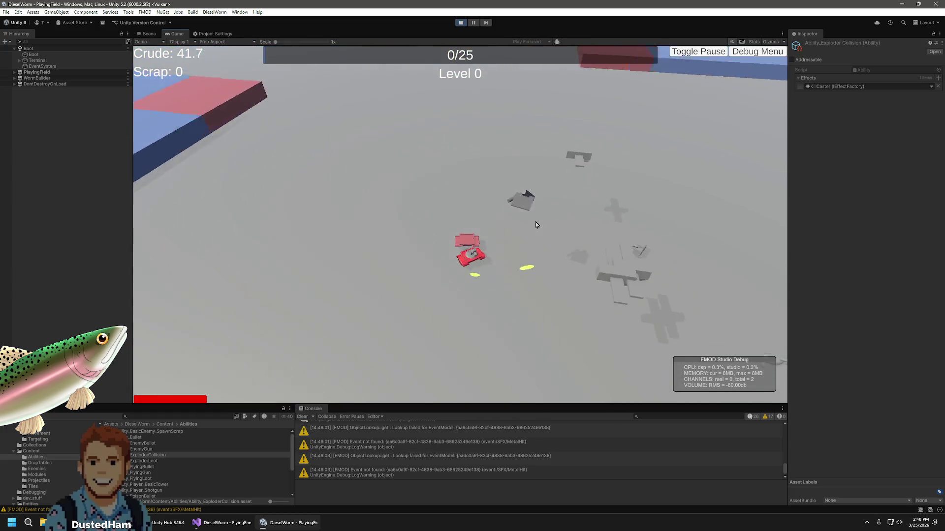
click(461, 22)
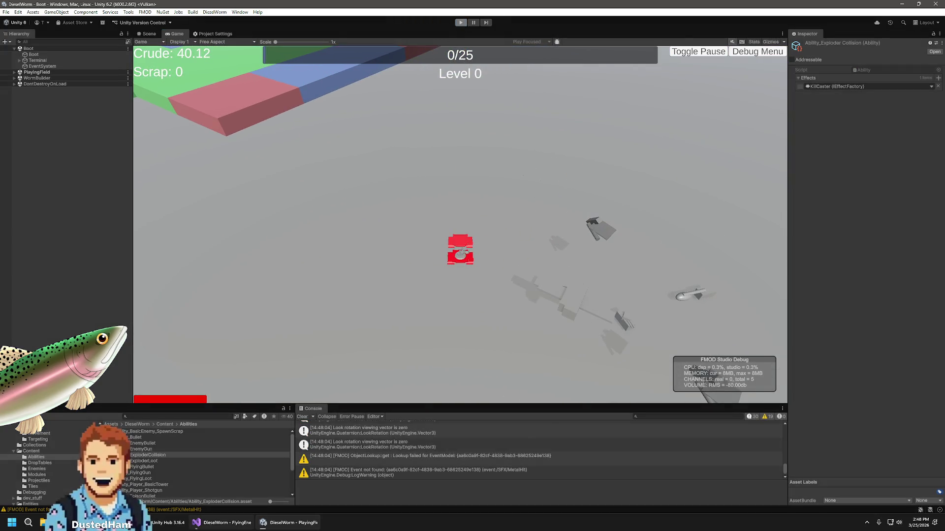
key(alt+Tab)
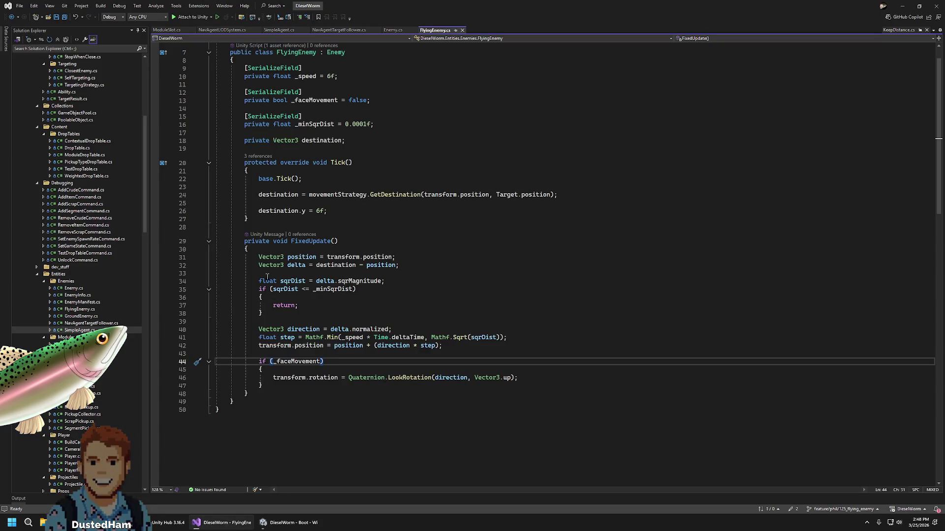
Read the RamTarget.cs and KeepDistance.cs strategies, then return to Unity
scroll(81, 217, up, 10)
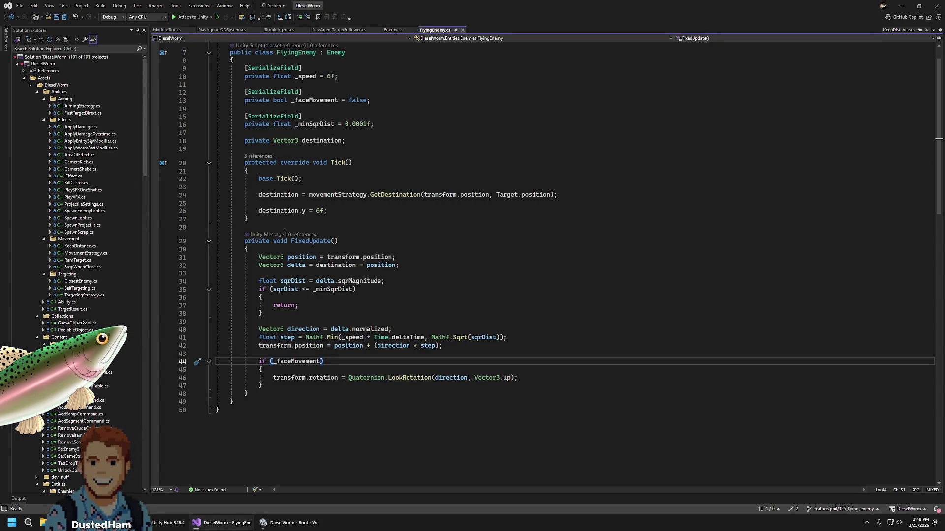
click(83, 260)
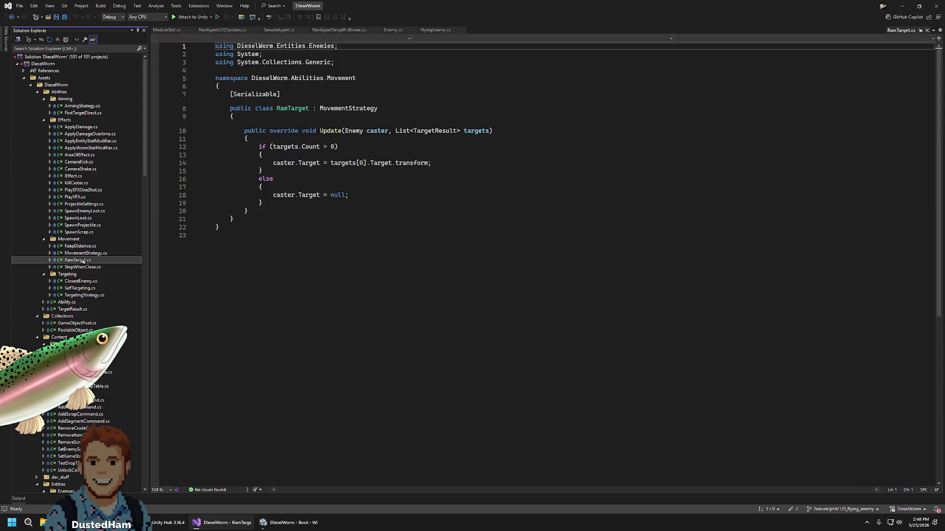
click(80, 246)
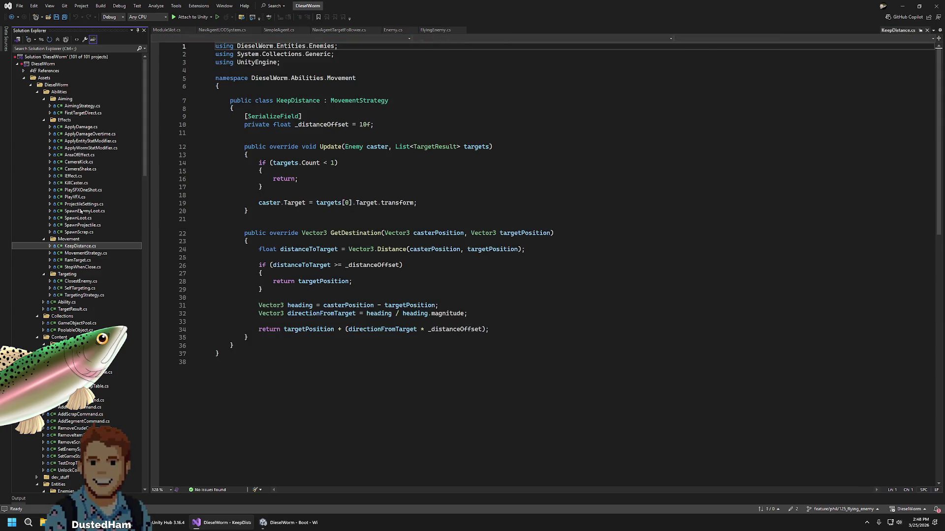
key(alt+Tab)
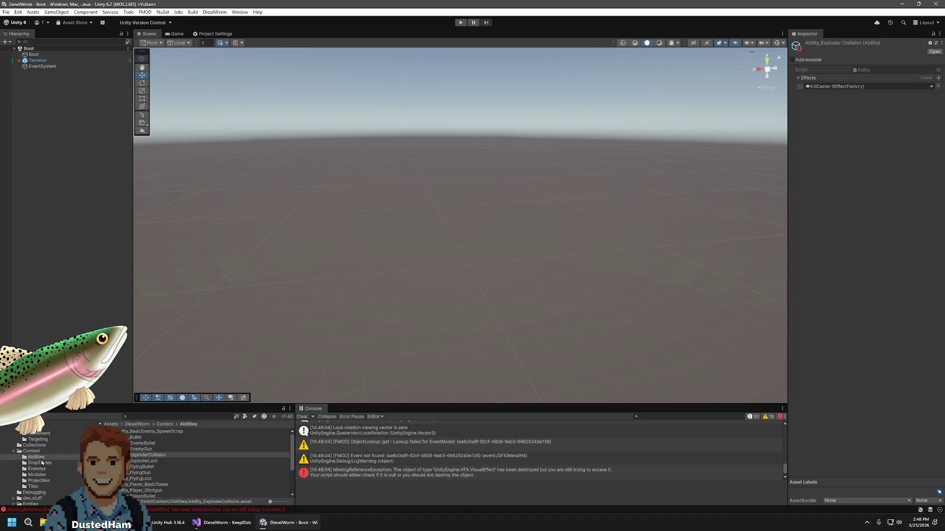
Show FlyingEnemy from the Enemies folder and toggle its ClosestEnemy and collision-effects foldouts
click(35, 469)
scroll(35, 469, down, 1)
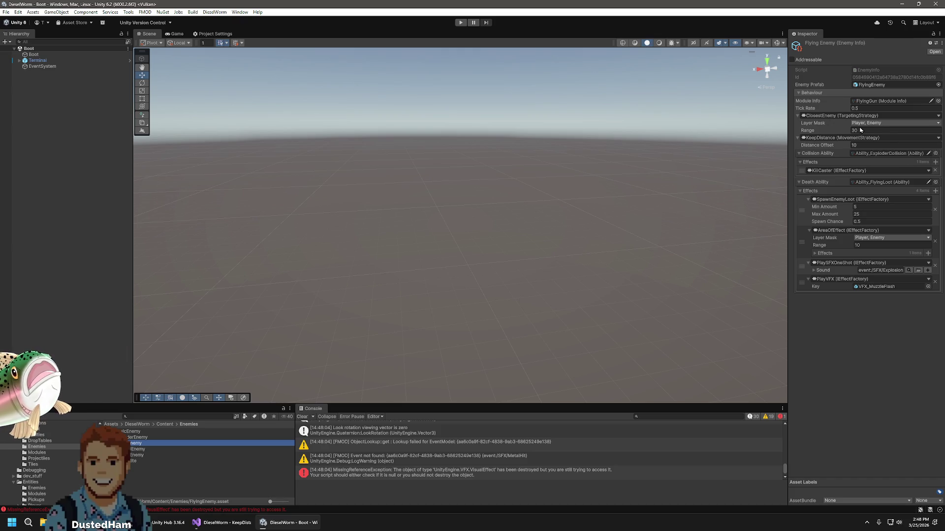
click(796, 115)
click(795, 115)
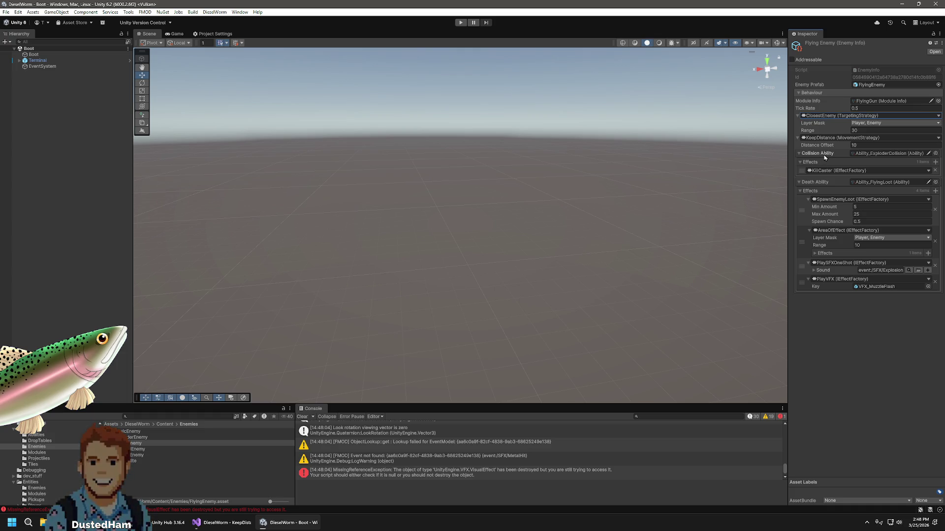
click(800, 162)
click(800, 162)
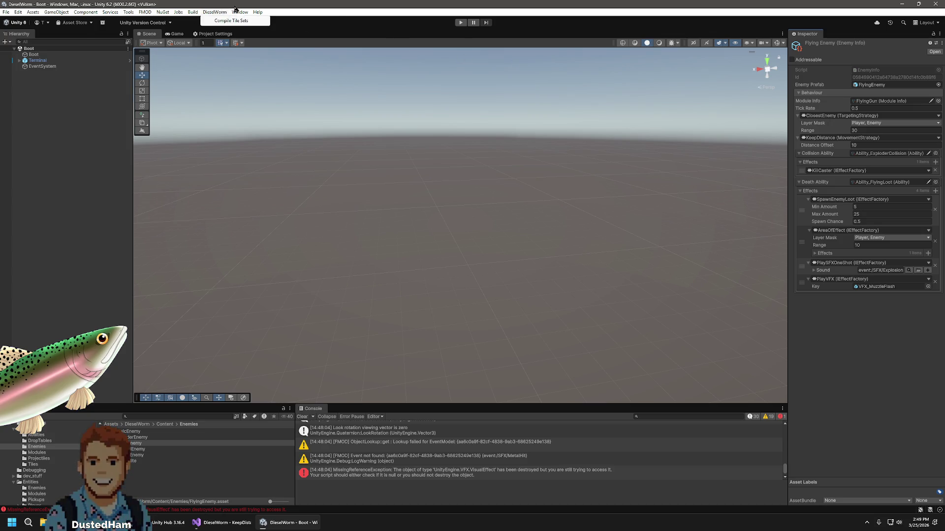
mouse_move(244, 11)
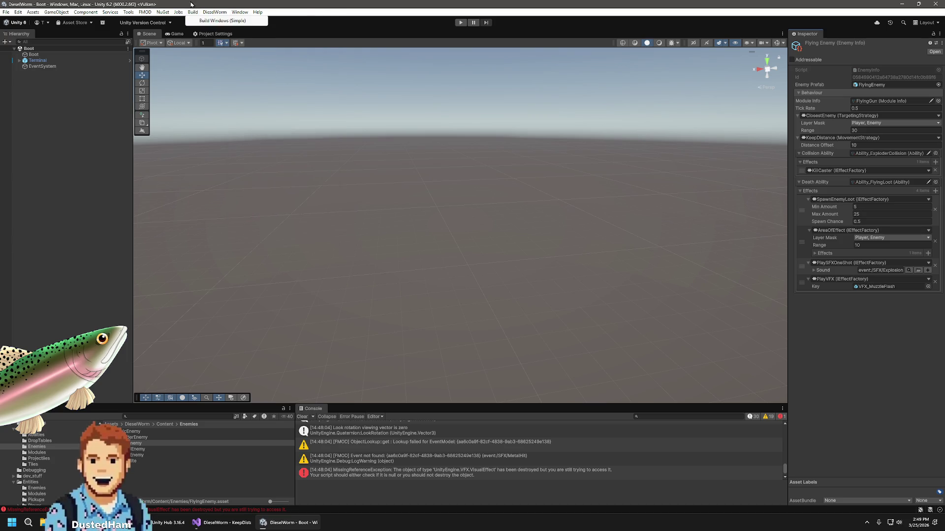
Enable Enemy-to-Enemy collisions in the Physics Layer Collision Matrix, then enter play mode
mouse_move(145, 12)
click(234, 30)
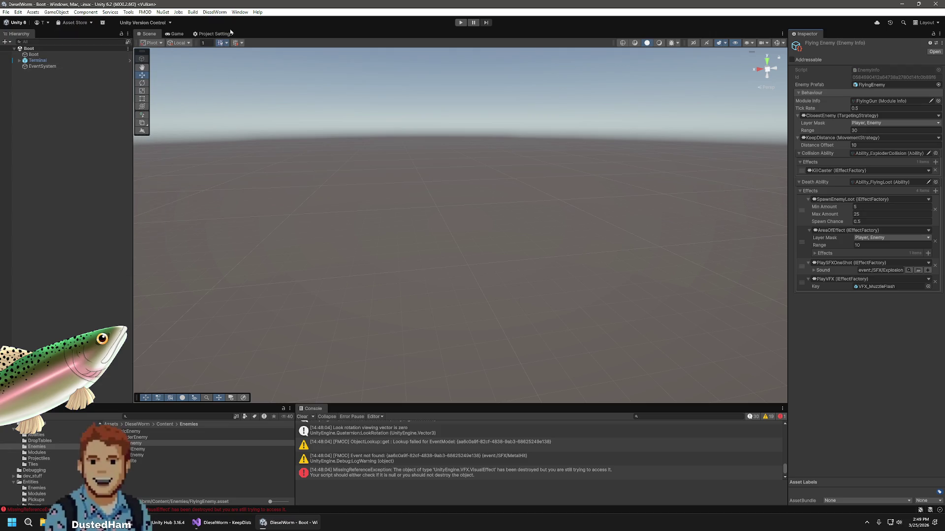
click(205, 35)
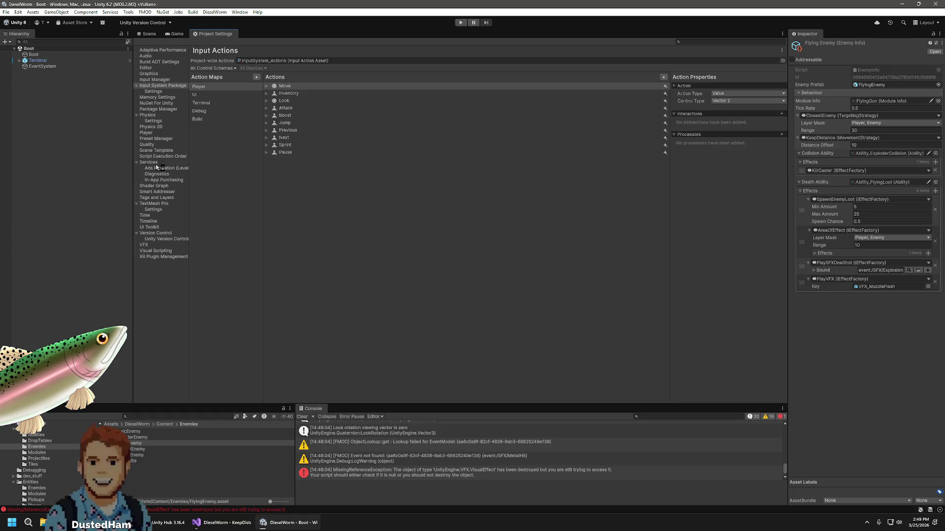
click(157, 197)
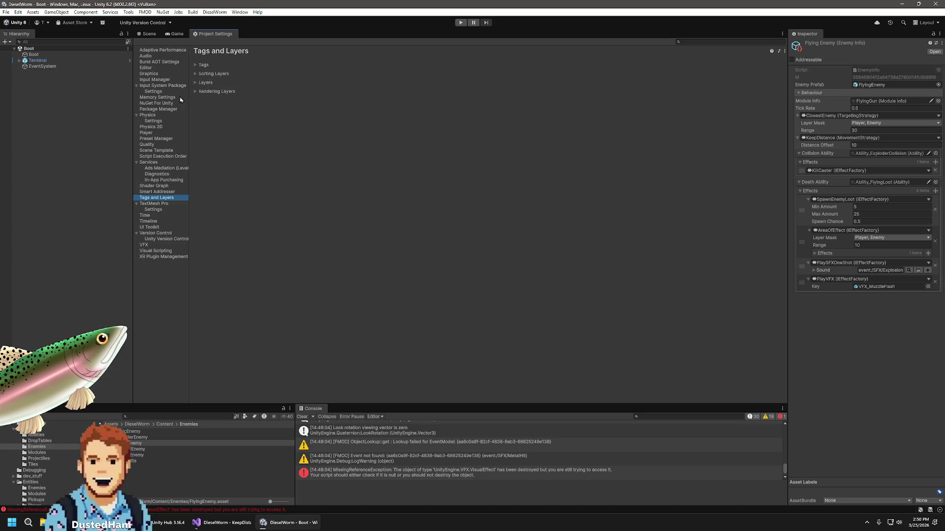
click(152, 127)
click(152, 116)
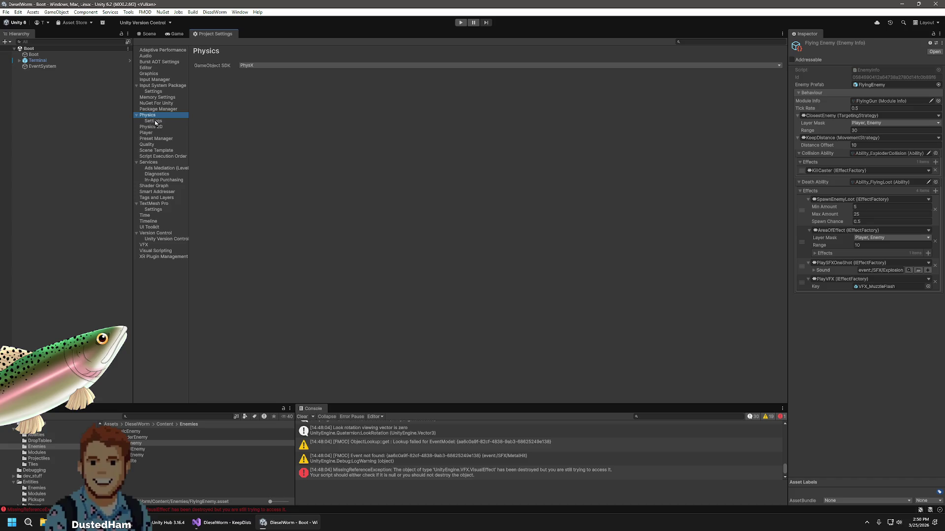
click(154, 121)
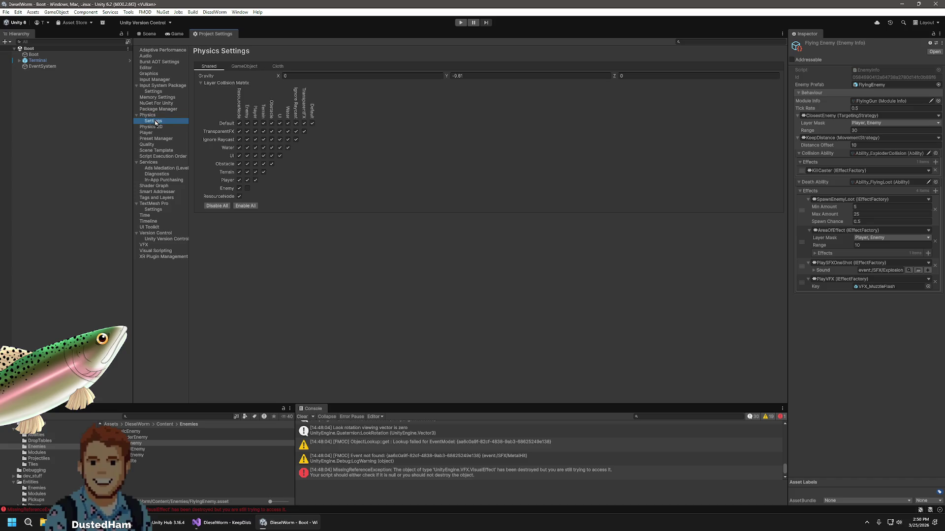
click(247, 188)
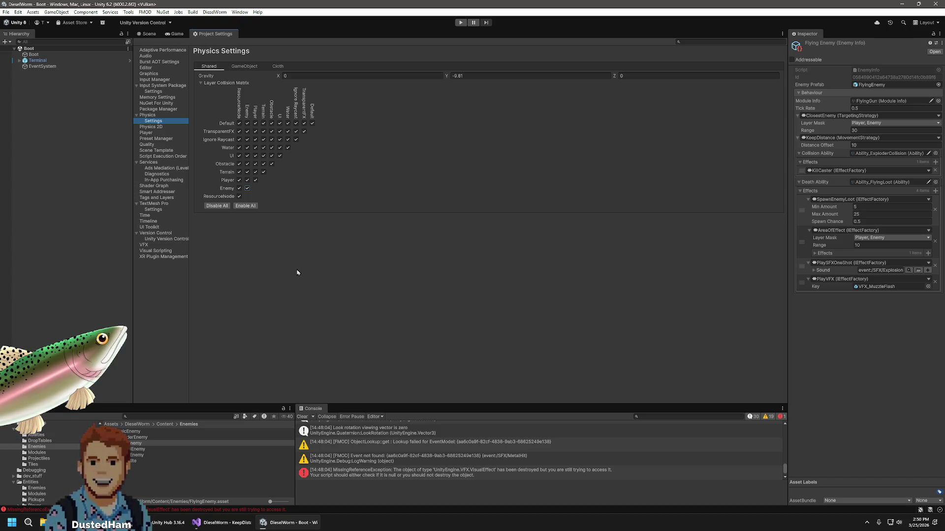
click(149, 35)
key(ctrl+p)
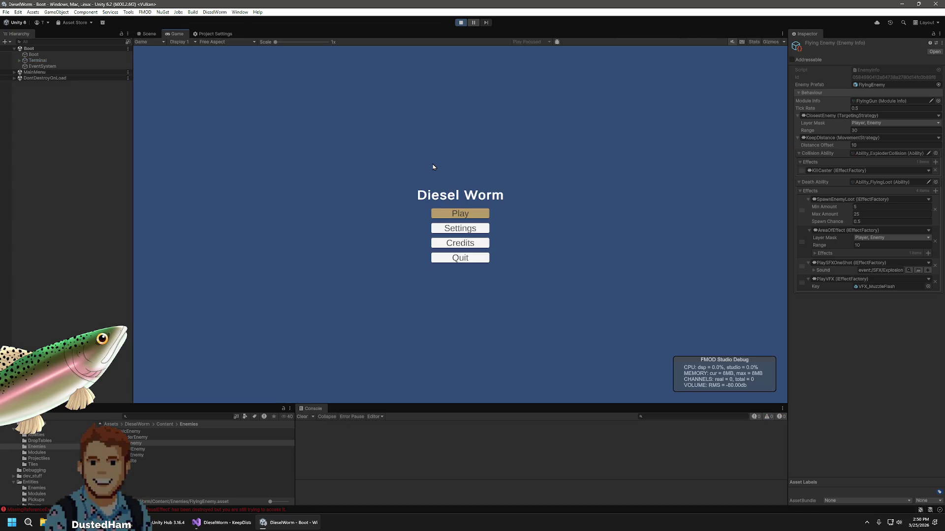
Start Level 0 from the Diesel Worm main menu, play briefly, then exit play mode
click(460, 213)
click(461, 227)
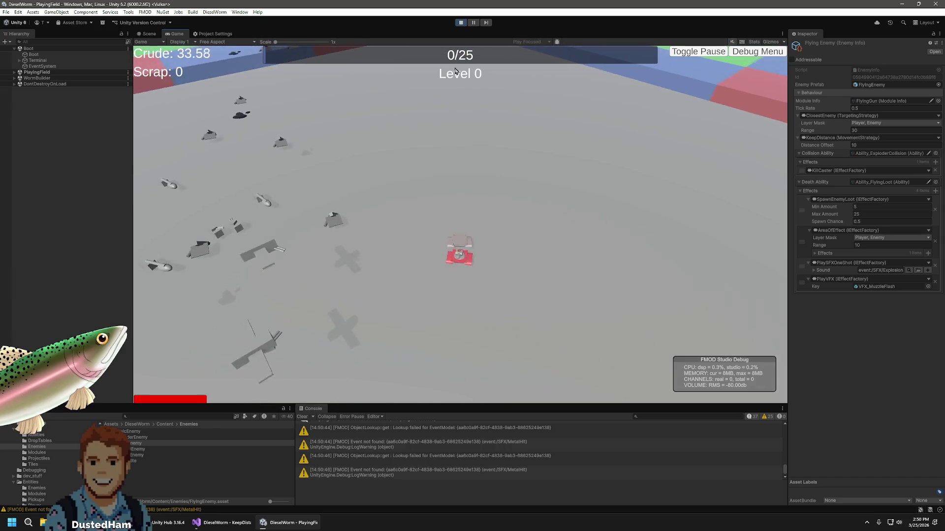
key(ctrl+p)
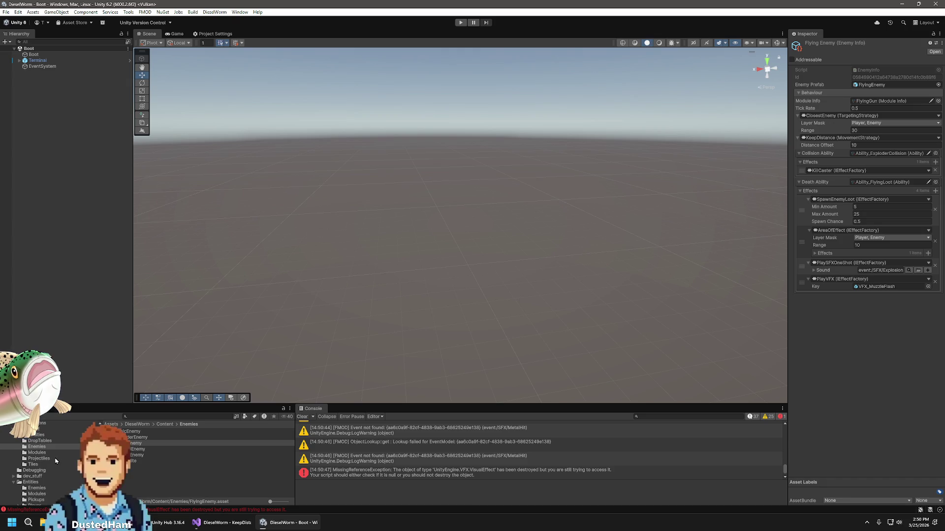
Set the FlyingEnemy prefab's Speed in Entities/Enemies to 6, then run the game again
scroll(39, 492, down, 2)
click(42, 467)
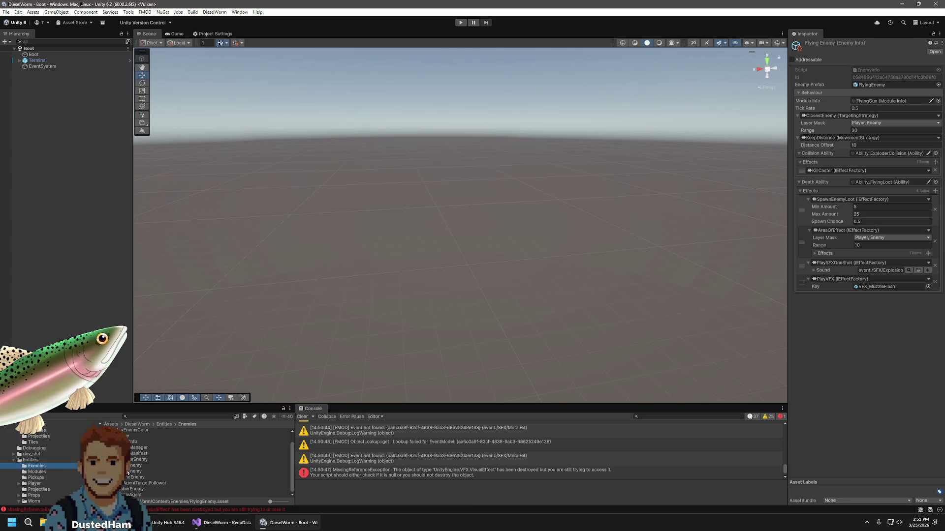
click(133, 471)
scroll(866, 373, down, 4)
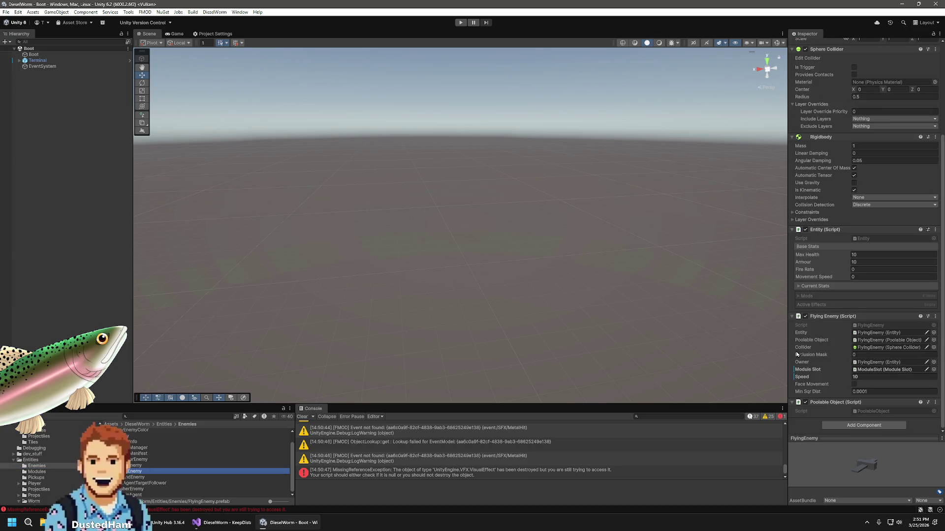
click(867, 377)
text(6)
key(Return)
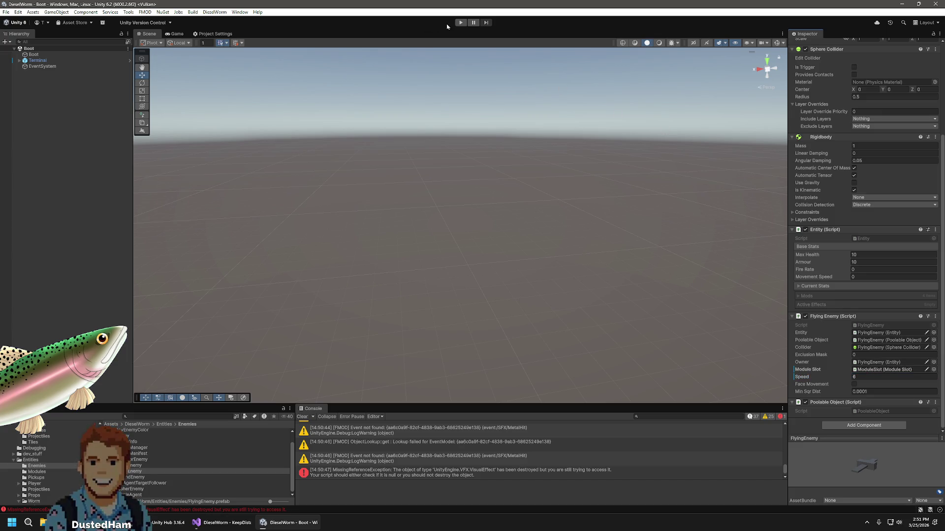
click(463, 23)
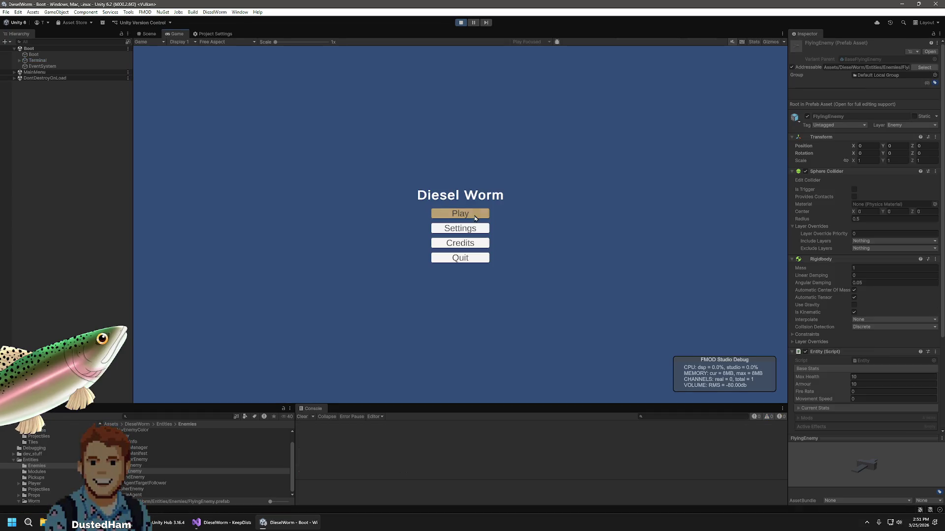
Start a new game, pause it, and dock a widened Scene view beside the Game view
click(469, 229)
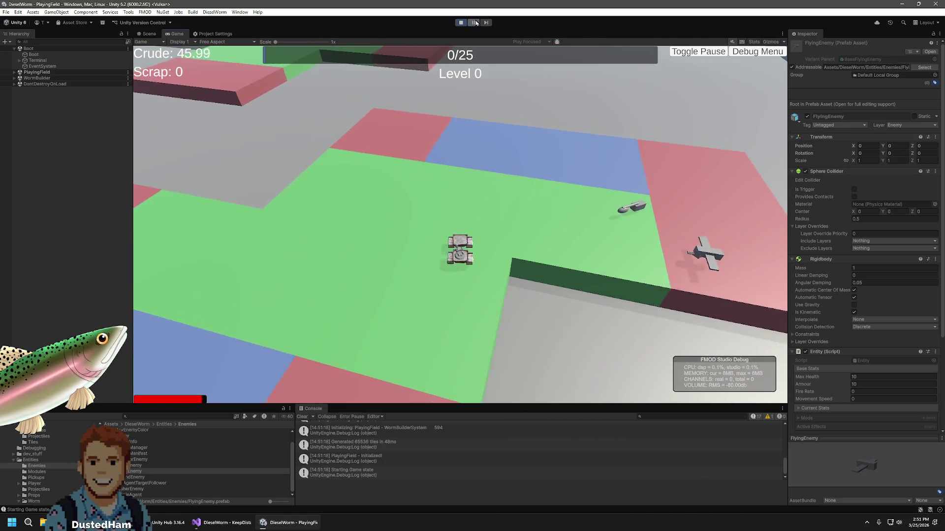
click(473, 22)
key(ctrl+1)
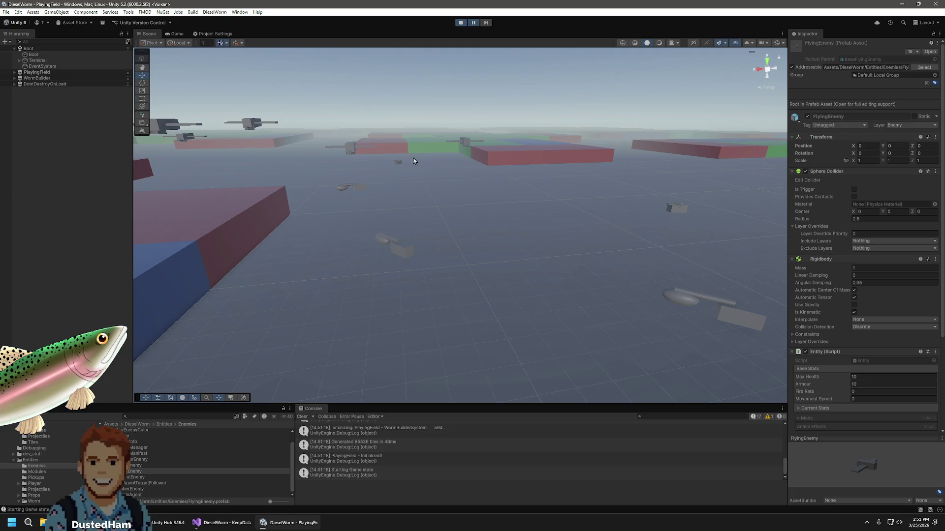
mouse_move(149, 34)
mouse_down()
mouse_move(64, 247)
mouse_move(147, 270)
mouse_move(82, 265)
mouse_up()
drag(346, 236, 566, 219)
mouse_move(479, 209)
mouse_down()
mouse_move(414, 185)
mouse_move(489, 320)
mouse_move(513, 257)
mouse_move(475, 216)
mouse_move(492, 202)
mouse_move(332, 246)
mouse_move(386, 276)
mouse_move(333, 287)
mouse_move(230, 261)
mouse_move(344, 197)
mouse_move(327, 180)
mouse_move(340, 192)
mouse_up()
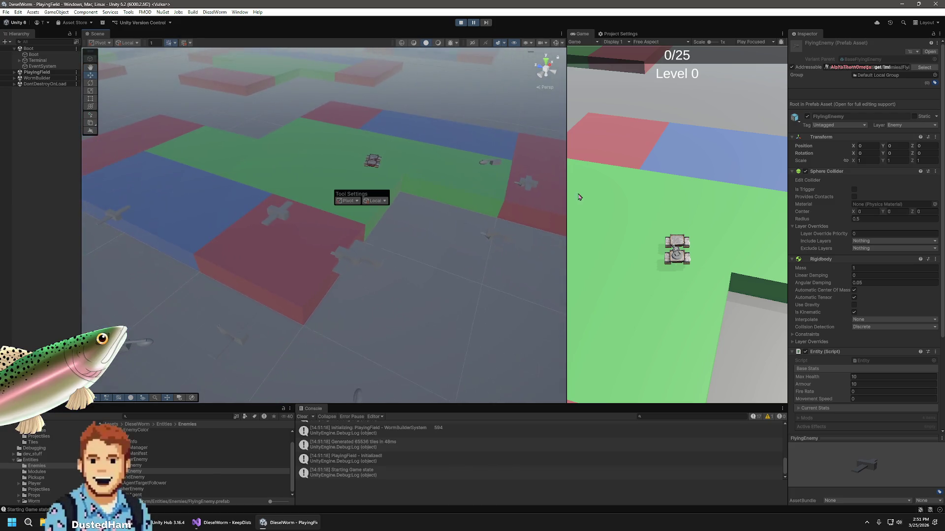
Resume and watch the flying enemies from the Scene camera, then stop playing
click(476, 22)
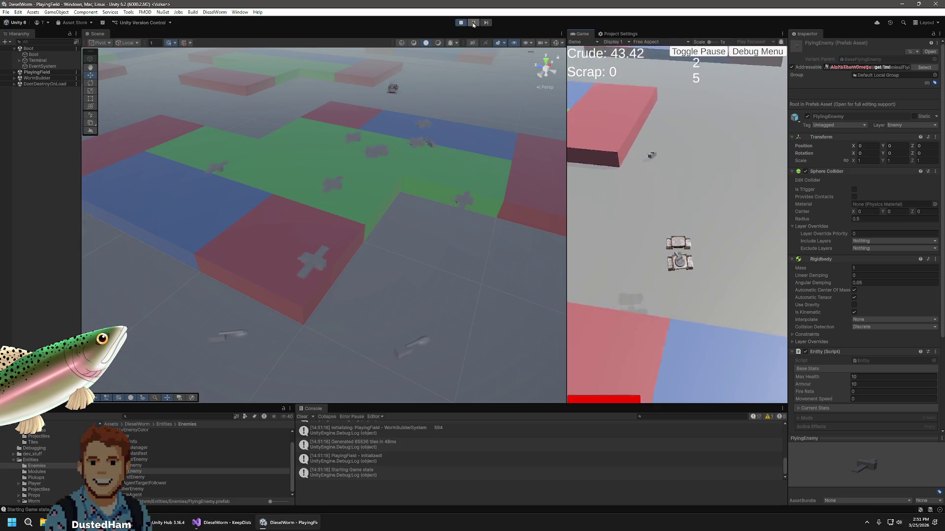
click(473, 24)
mouse_move(436, 188)
mouse_down()
mouse_move(462, 134)
mouse_move(447, 130)
mouse_move(479, 227)
mouse_move(484, 147)
mouse_up()
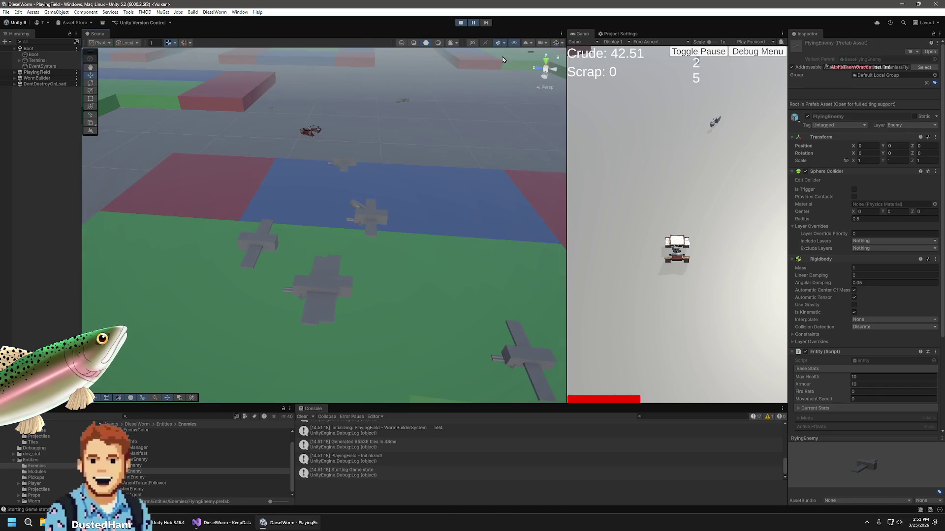
click(473, 23)
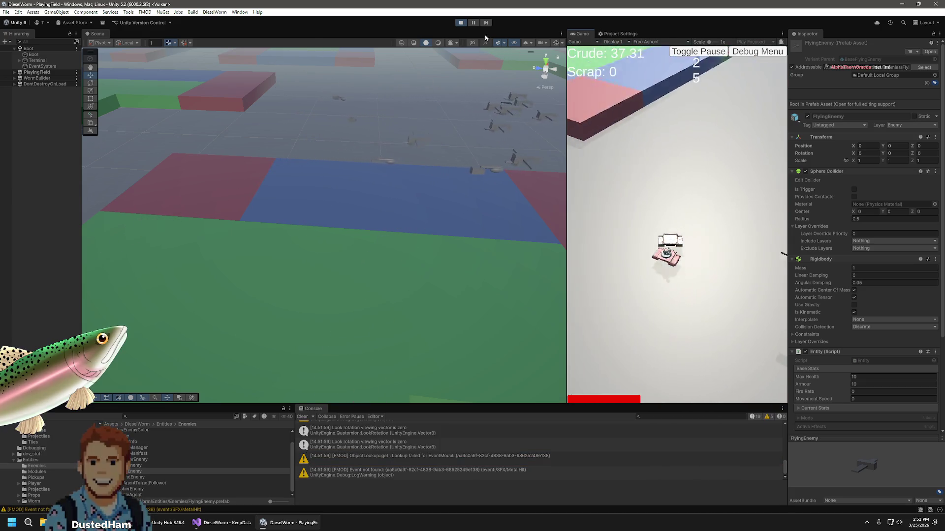
click(461, 23)
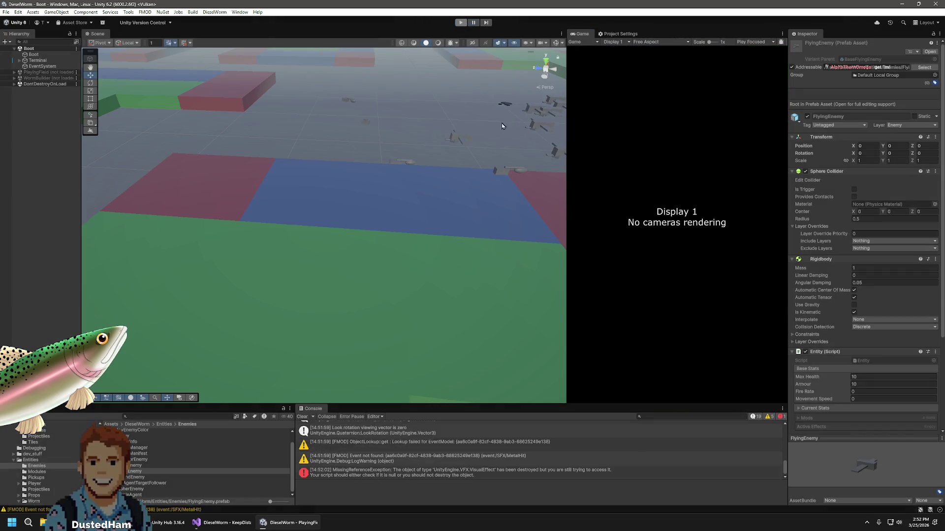
Merge the Scene view back into the main panel and switch to Visual Studio
drag(567, 163, 259, 147)
mouse_move(87, 34)
mouse_down()
mouse_move(295, 33)
mouse_move(270, 35)
mouse_up()
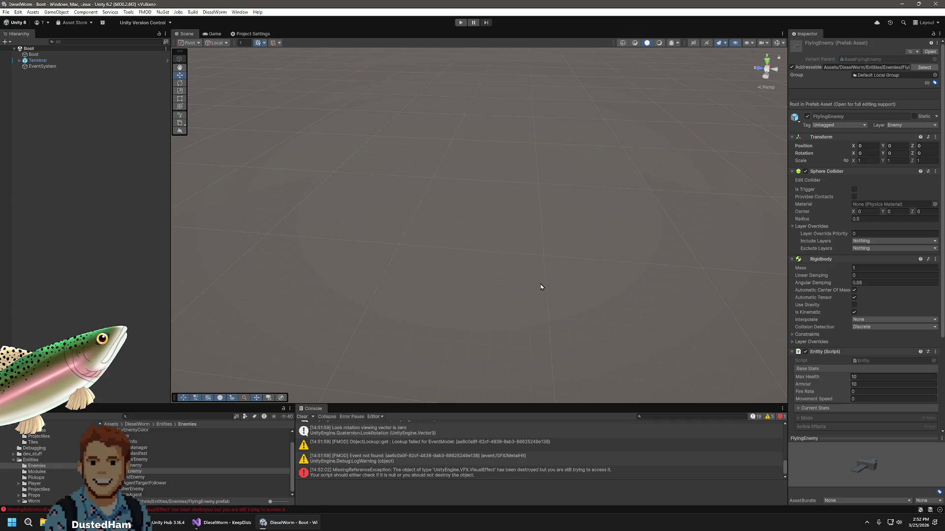
key(alt+Tab)
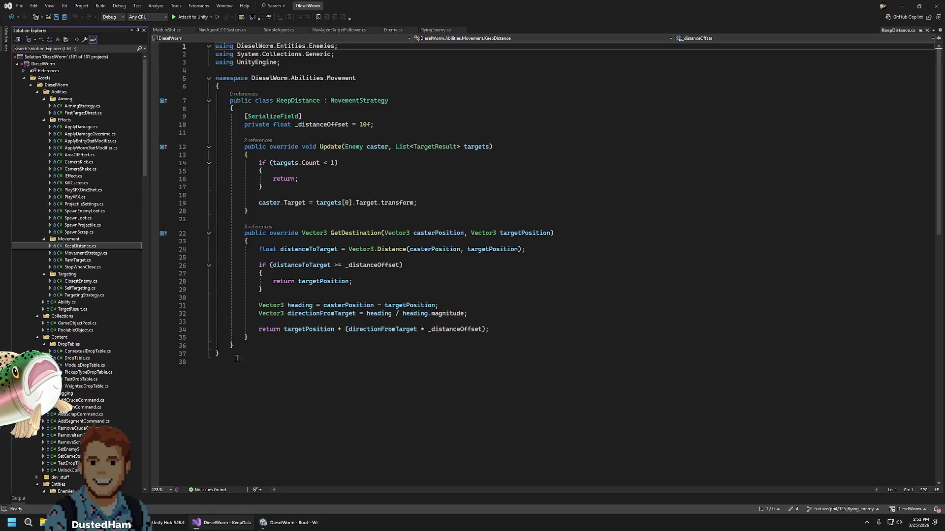
Read SpawnScrap.cs, SpawnProjectile.cs and SpawnLoot.cs under Abilities/Effects, then return to Unity
click(83, 231)
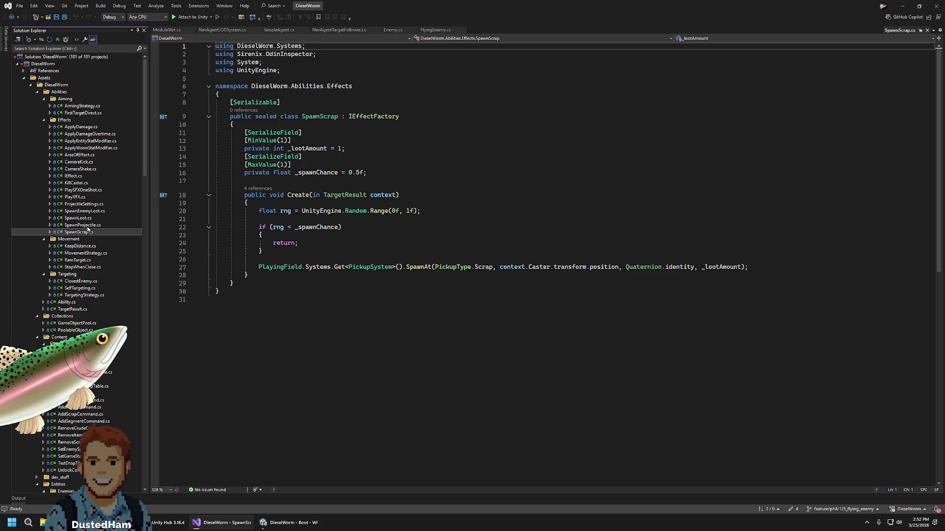
click(87, 226)
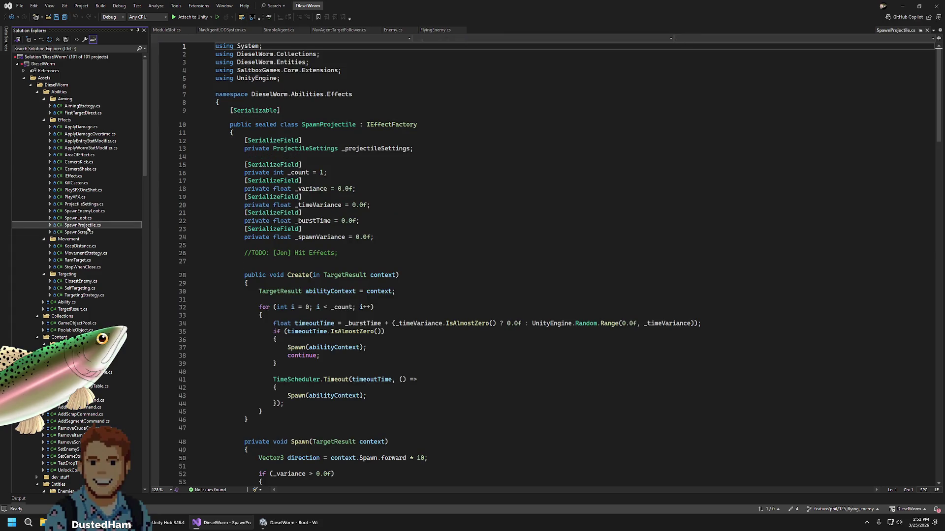
click(93, 219)
click(89, 233)
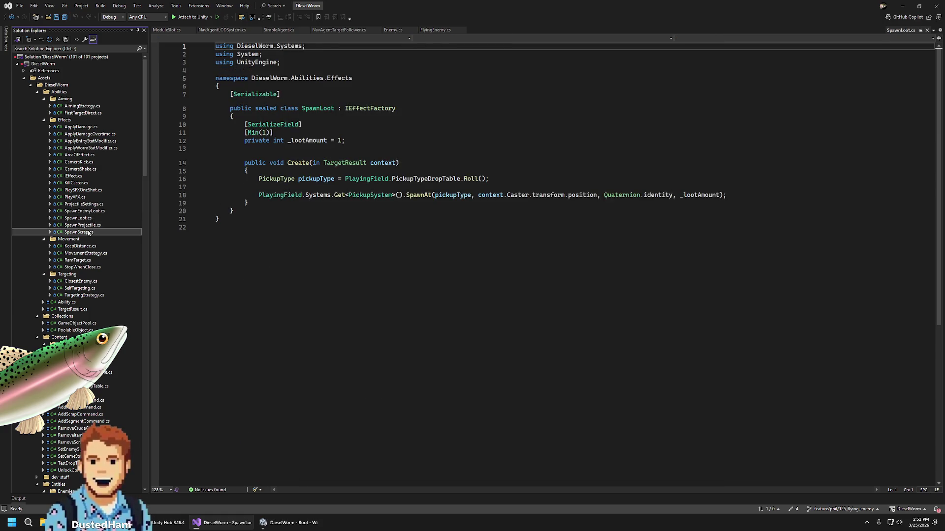
click(794, 268)
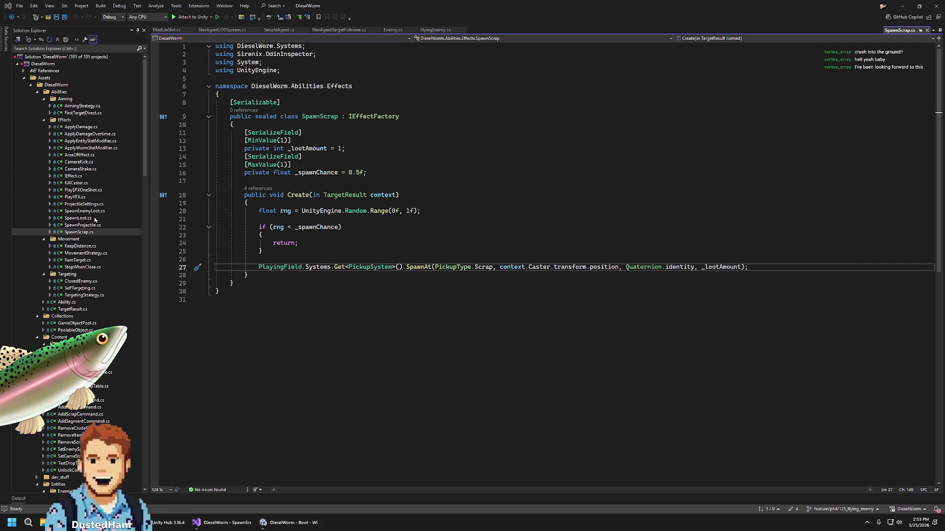
click(497, 221)
click(78, 218)
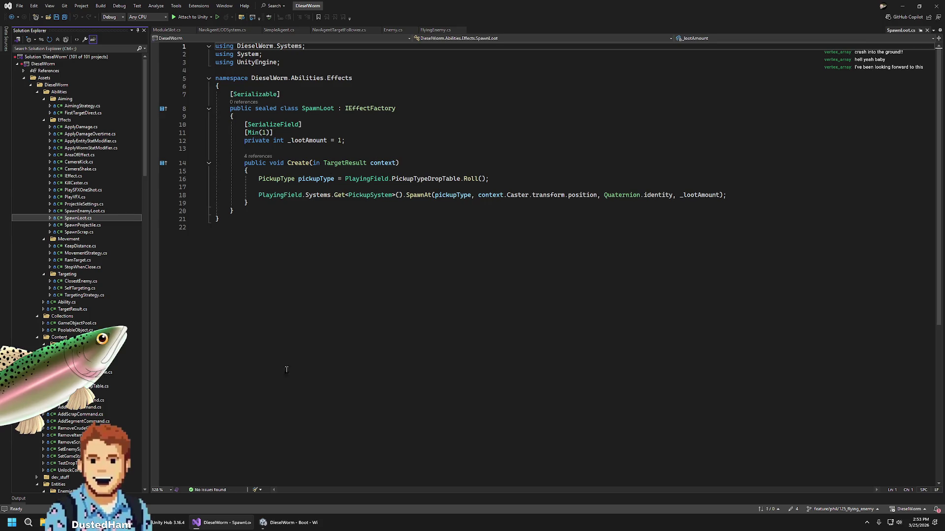
click(295, 523)
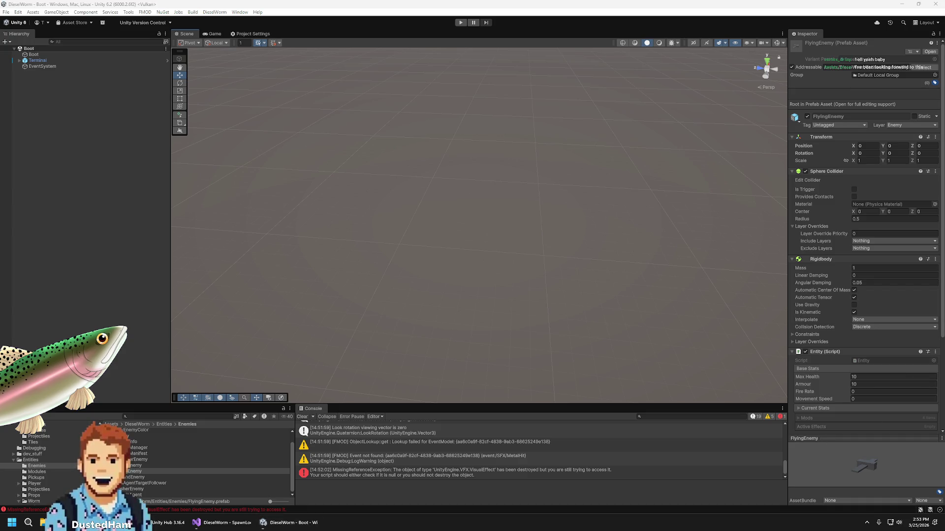
Expand ExploderEnemy in Content/EnemyManifest to see its SpawnEnemyLoot amounts 0–25, then return to Visual Studio
scroll(853, 314, down, 5)
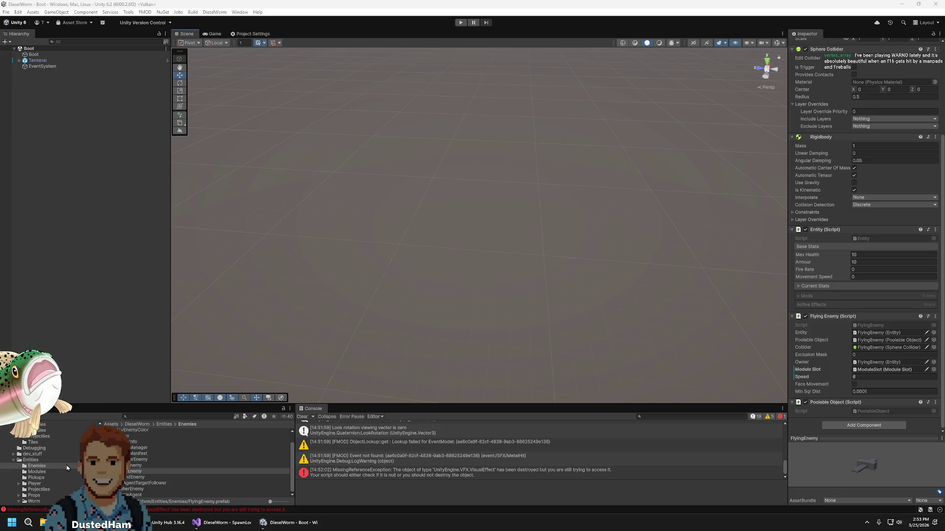
scroll(67, 468, up, 3)
click(39, 474)
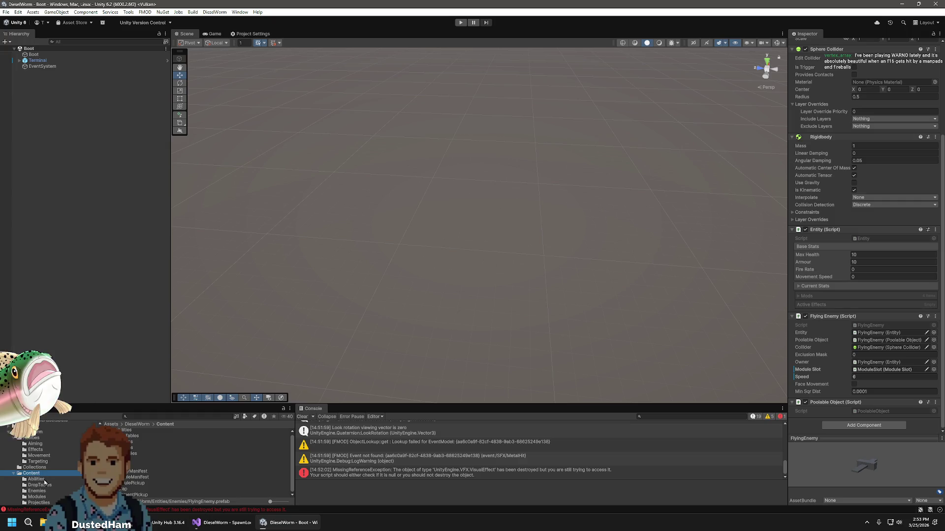
click(130, 472)
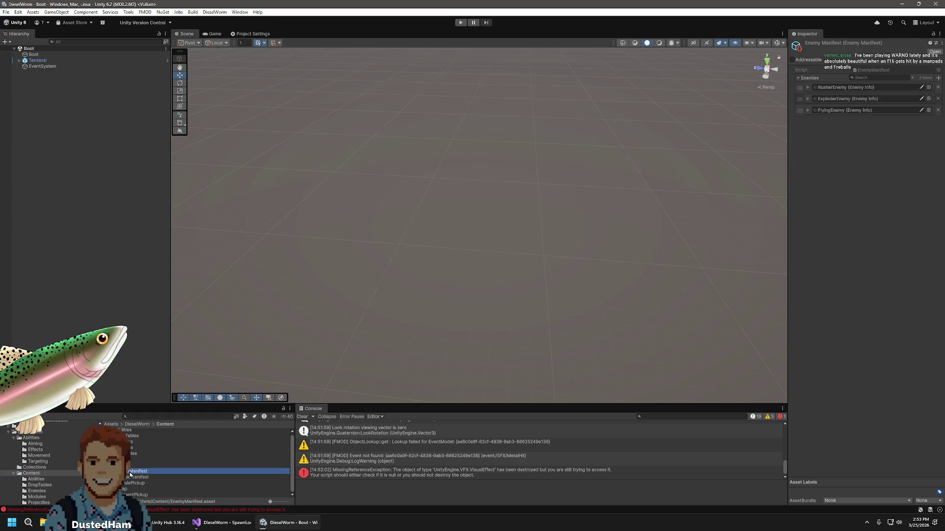
click(808, 100)
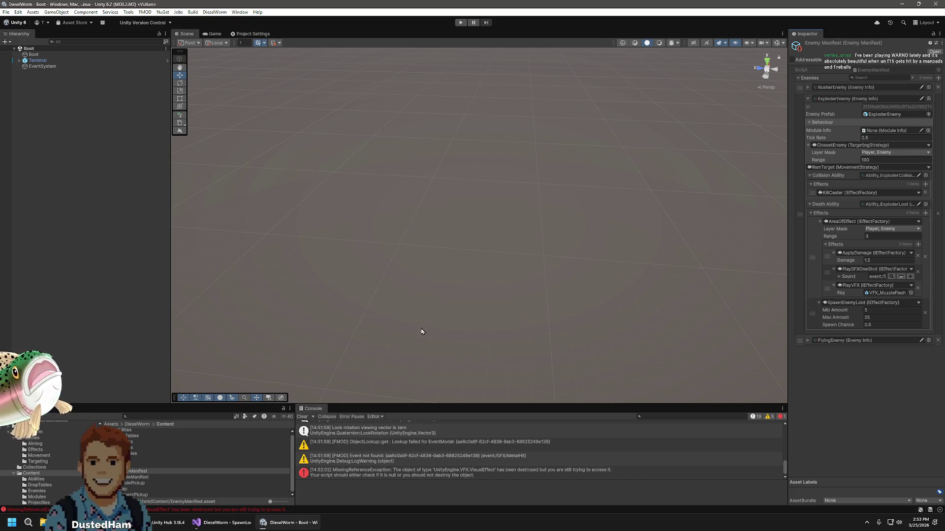
click(224, 522)
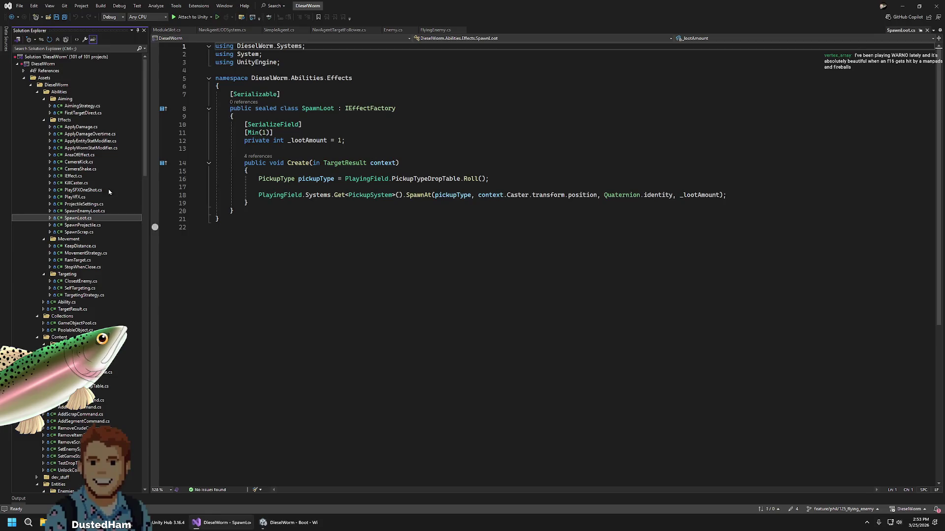
Compare SpawnLoot, SpawnProjectile and SpawnScrap, ending on SpawnEnemyLoot.cs's 0.5-chance Scrap/Crude drop
click(85, 210)
click(79, 218)
click(82, 225)
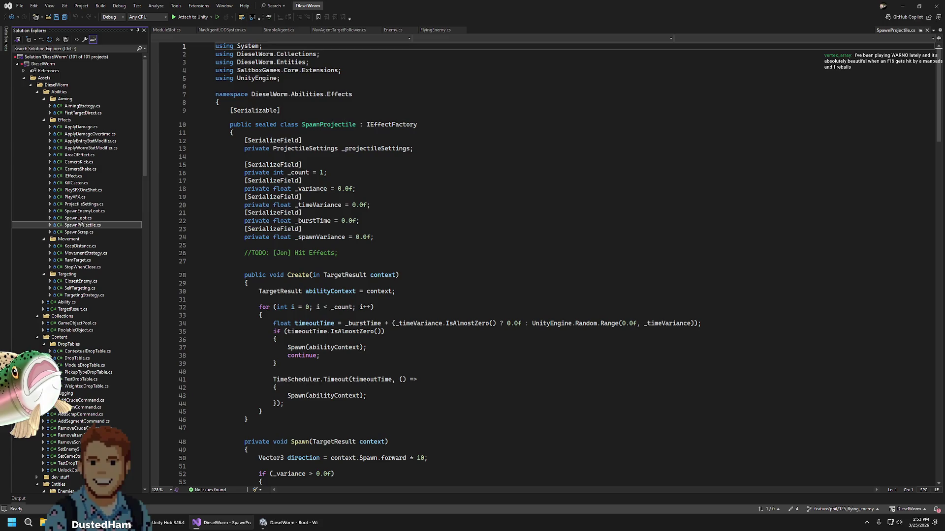
click(78, 218)
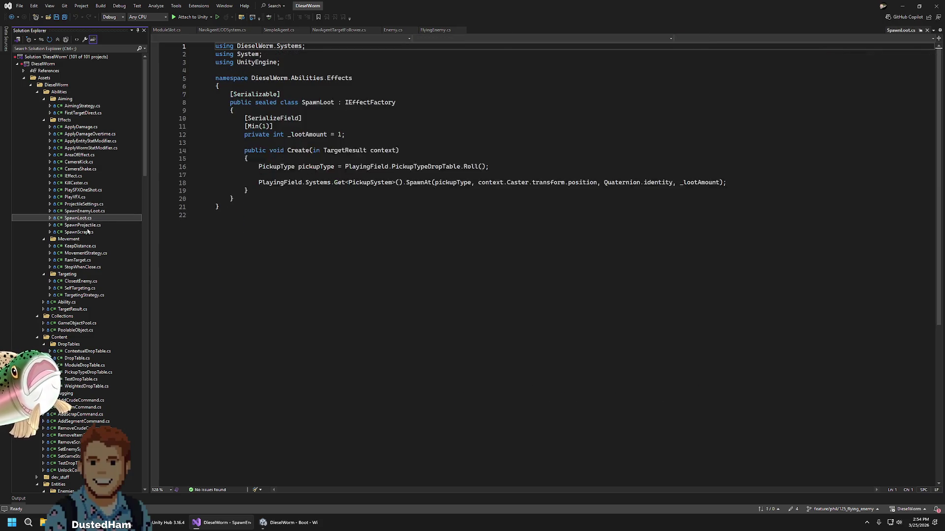
click(98, 212)
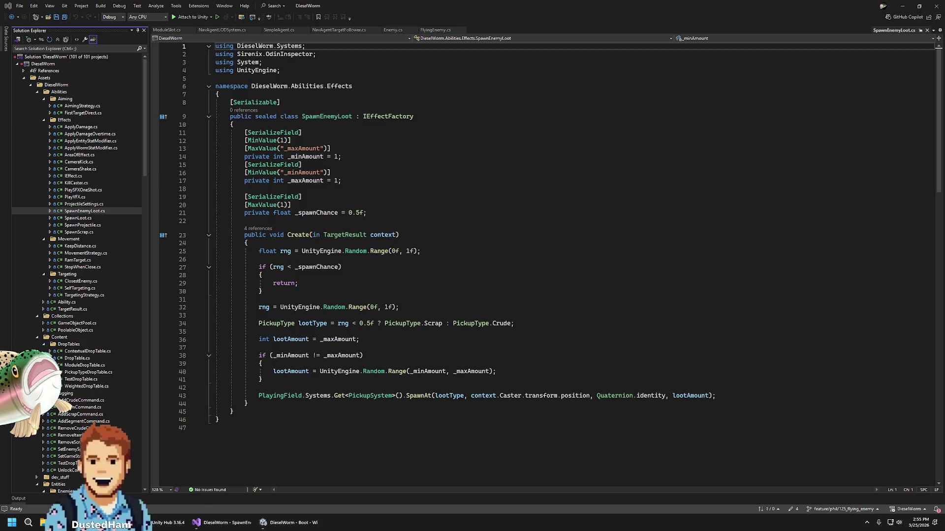
click(78, 218)
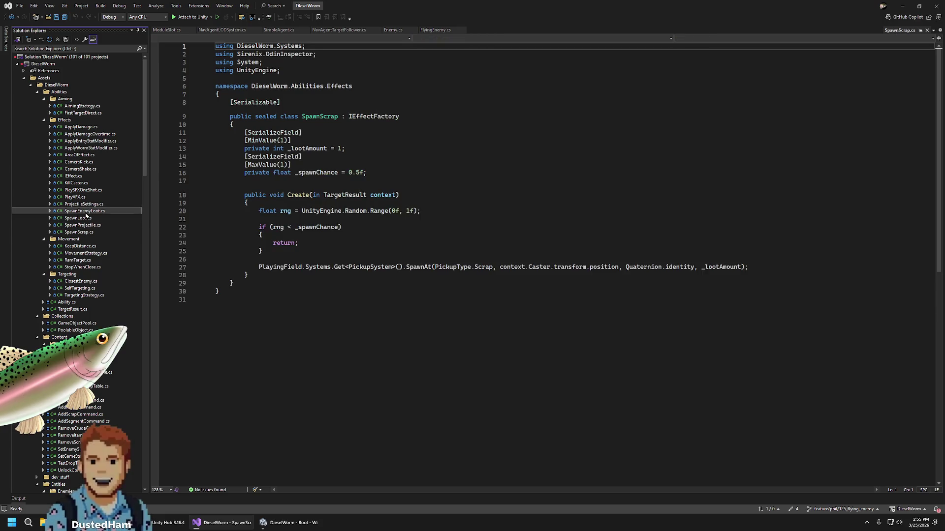
key(Up)
key(Up)
key(Up)
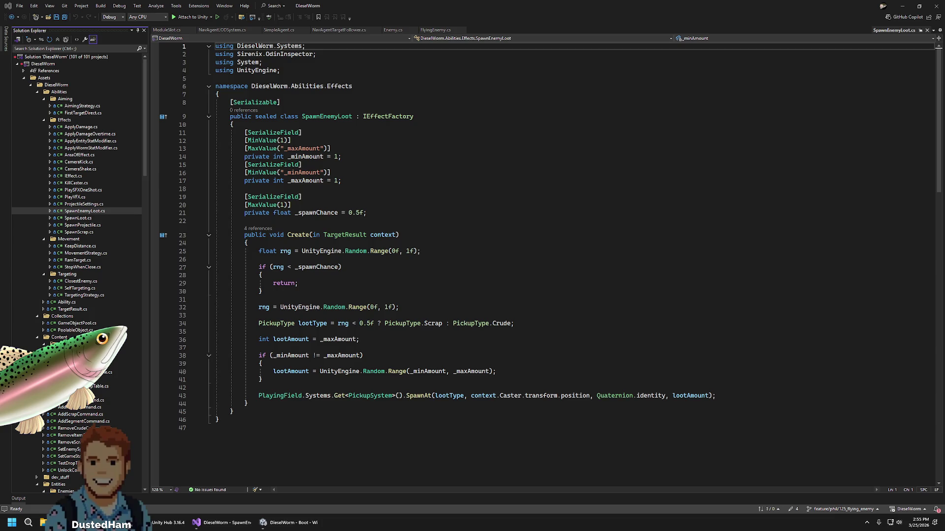
click(472, 102)
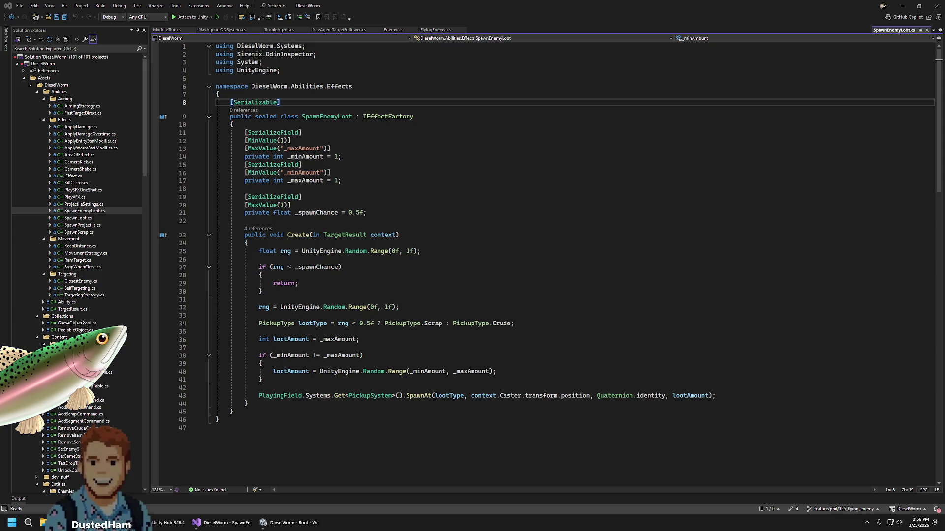
click(548, 9)
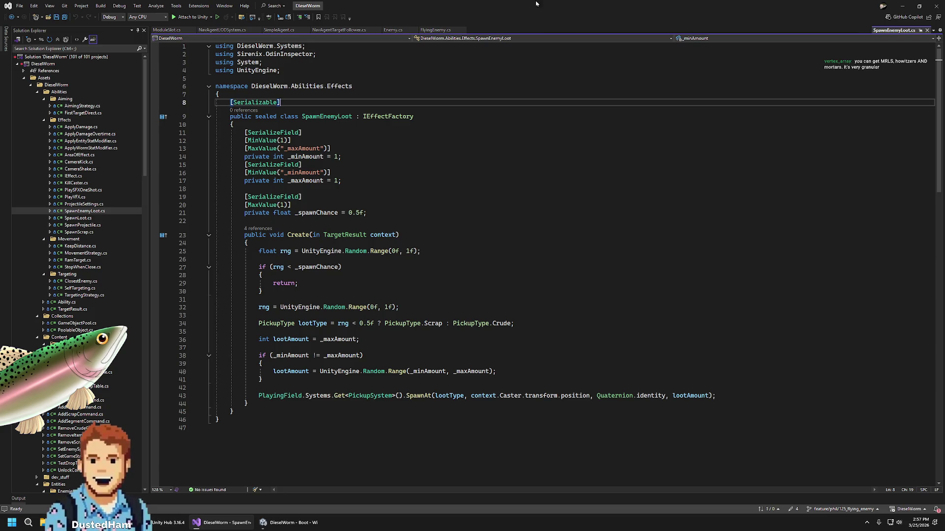
Switch from Visual Studio to the Unity Editor (DieselWorm - Boot) window
click(285, 522)
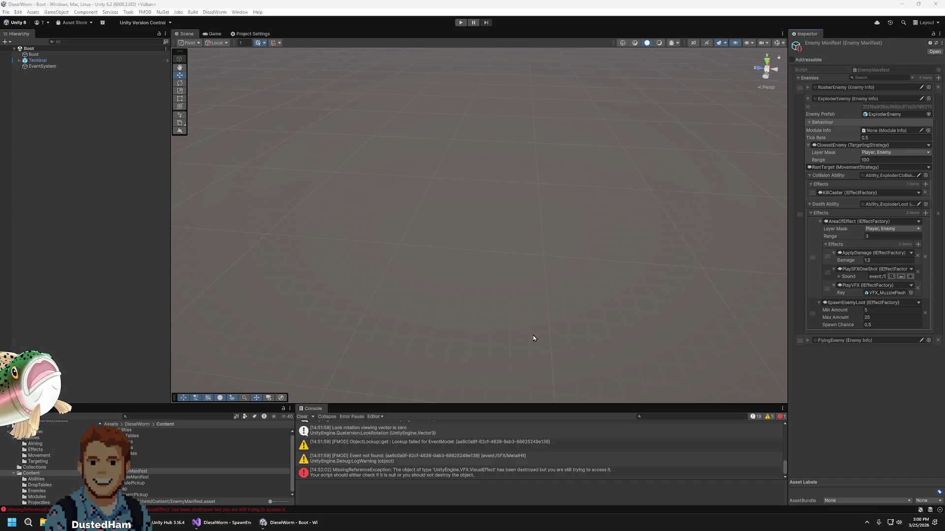
Open StopWhenClose.cs in Visual Studio, then view the 4 pending flying-enemy branch changes
click(240, 518)
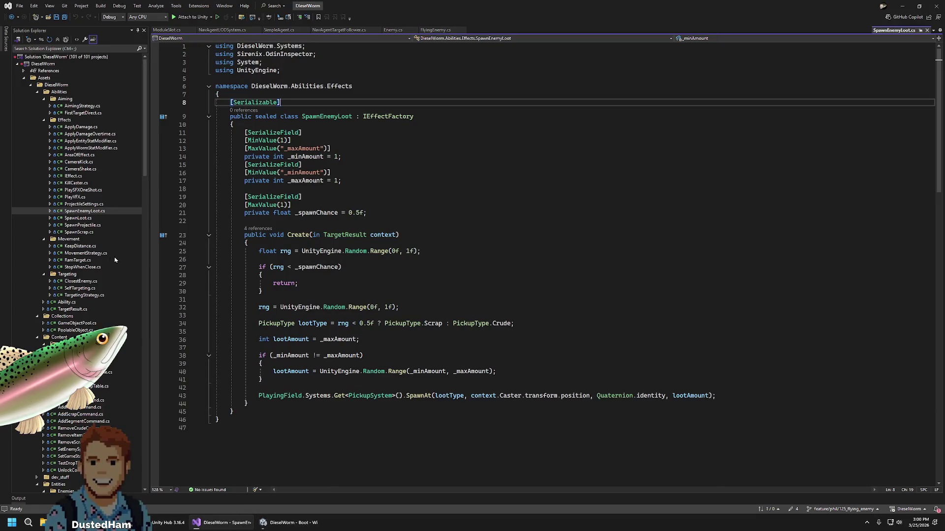
double_click(103, 270)
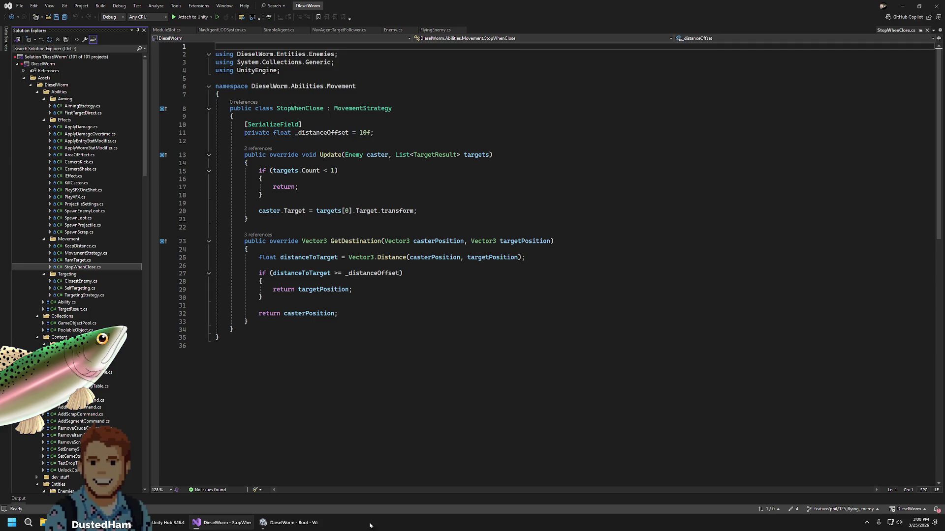
click(293, 522)
mouse_move(162, 524)
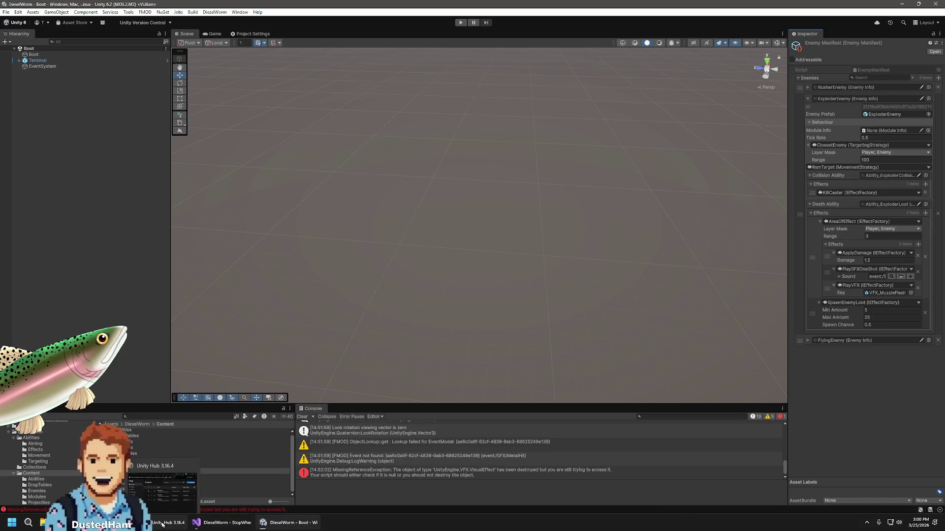
click(162, 489)
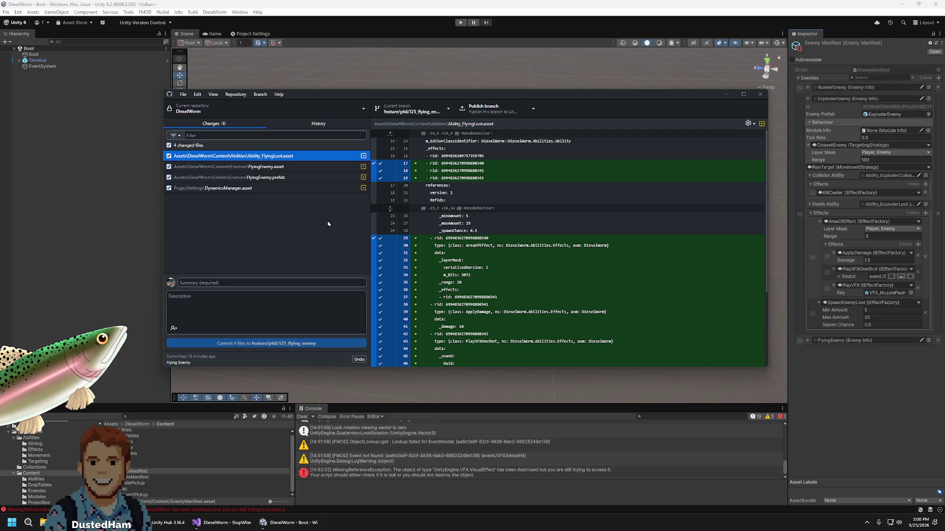
click(327, 166)
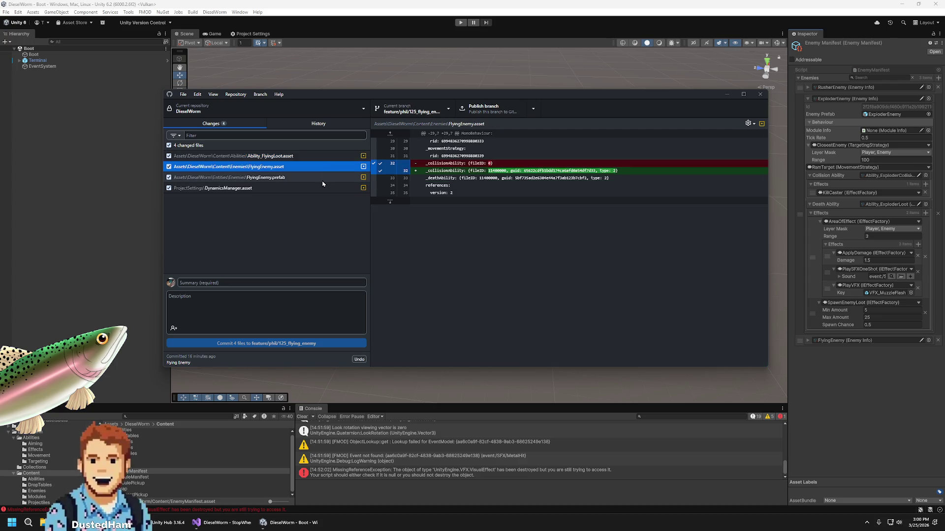
click(323, 180)
click(317, 190)
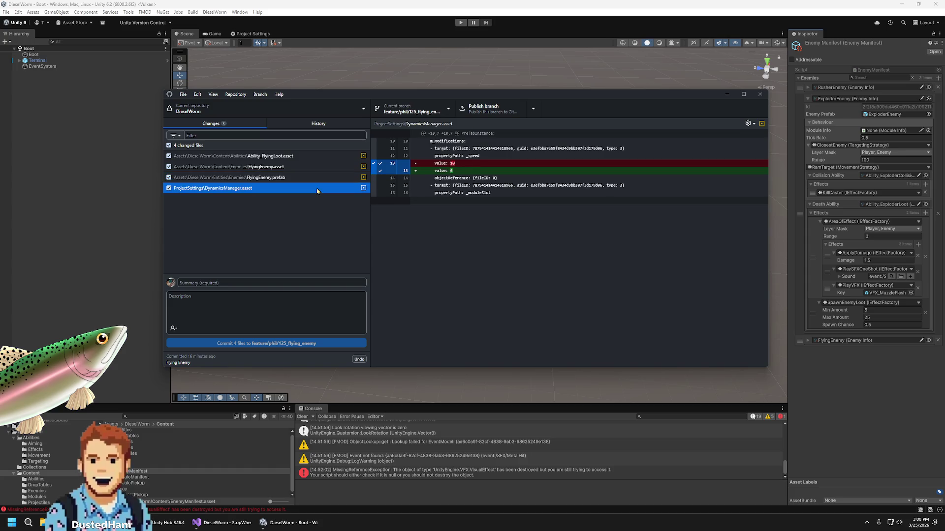
click(315, 157)
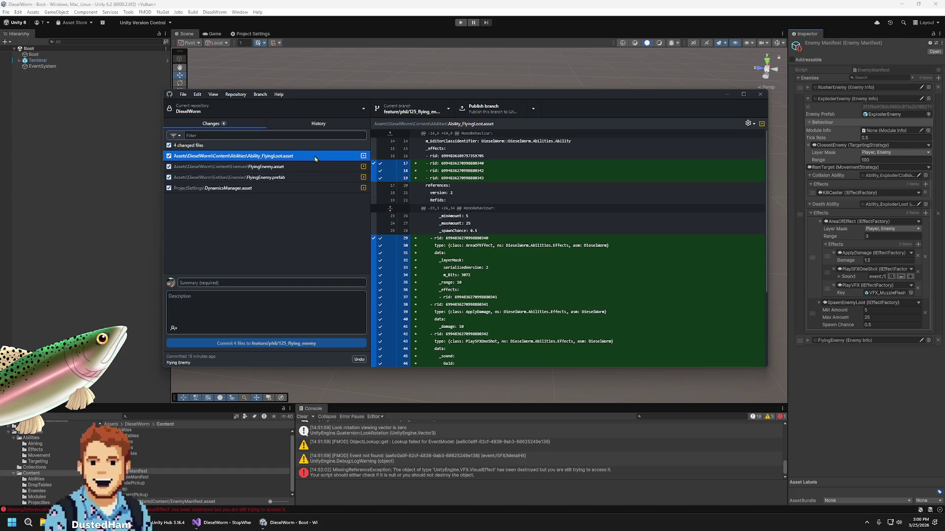
right_click(294, 147)
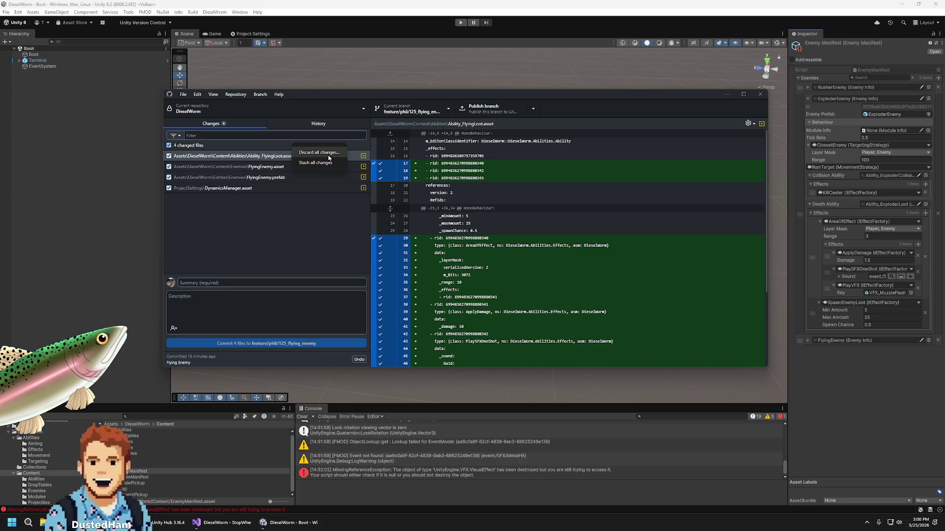
click(315, 204)
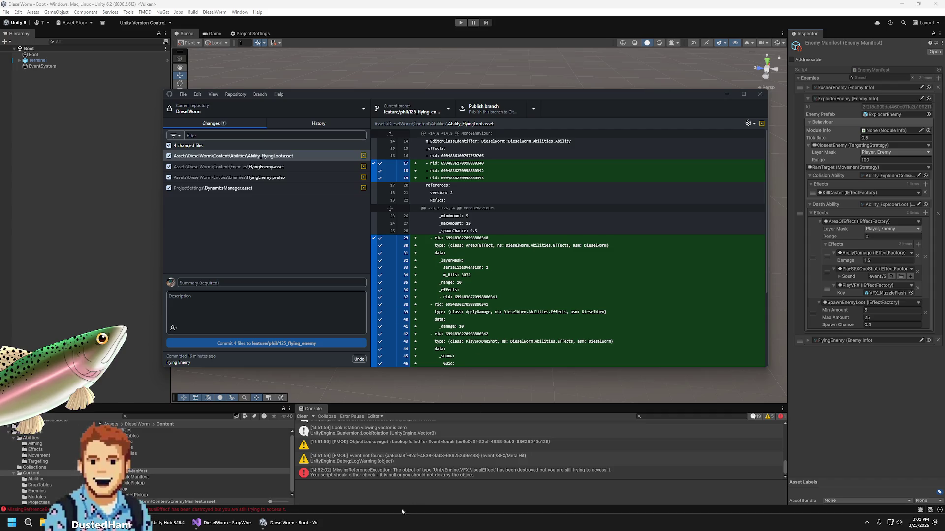
click(721, 322)
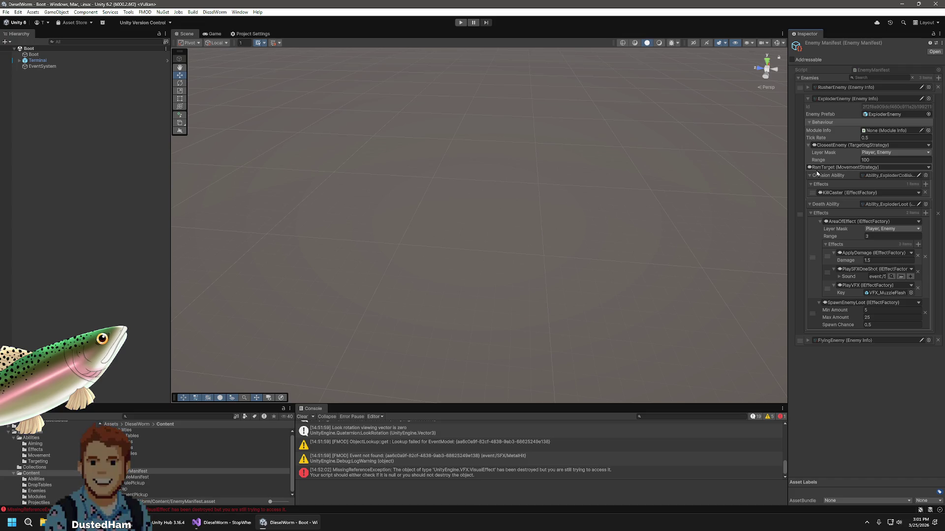
Return to Visual Studio on StopWhenClose.cs with its 10f _distanceOffset
click(241, 524)
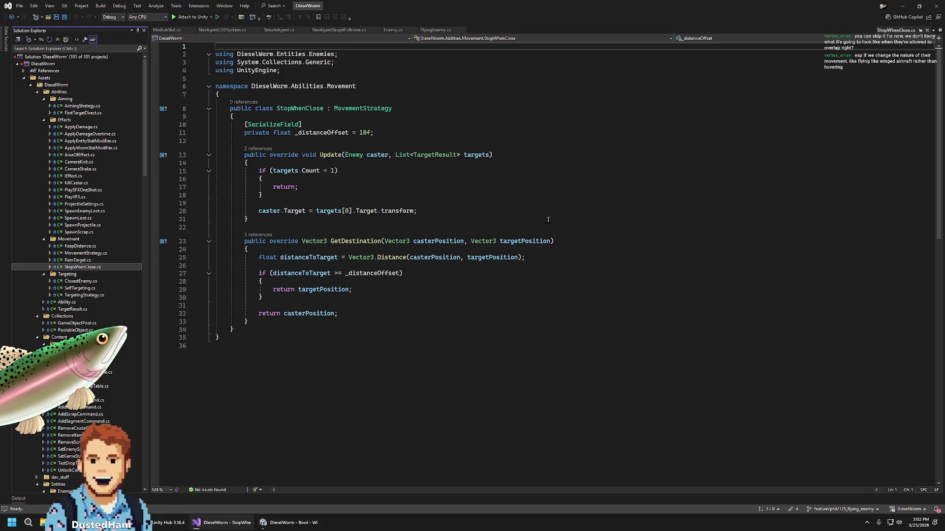
Discard all four uncommitted changes in the GitHub Desktop repository
key(alt+Tab)
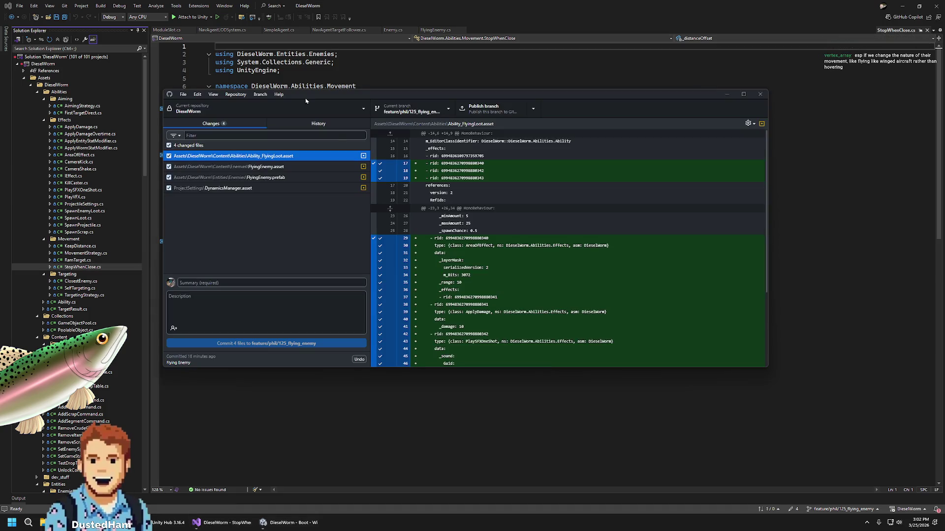
right_click(259, 148)
click(295, 153)
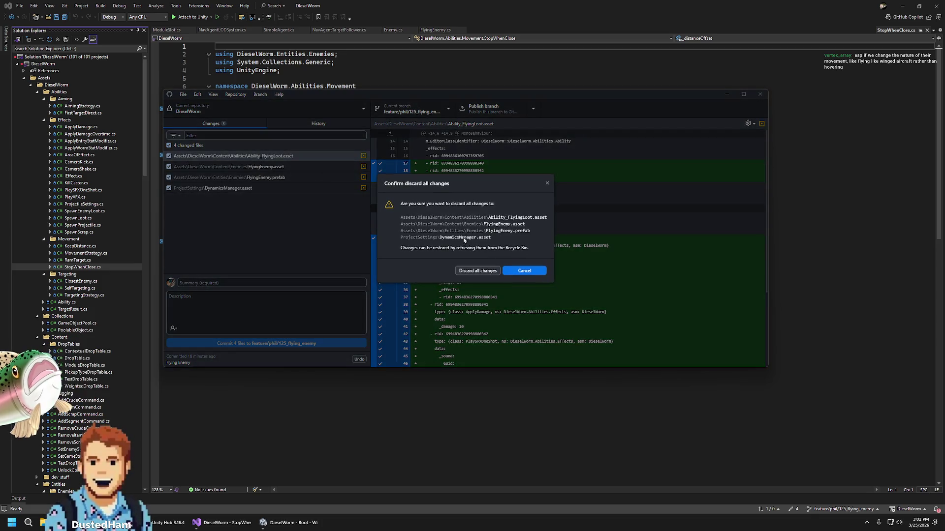
click(477, 271)
Publish the flying-enemy branch to origin
click(411, 108)
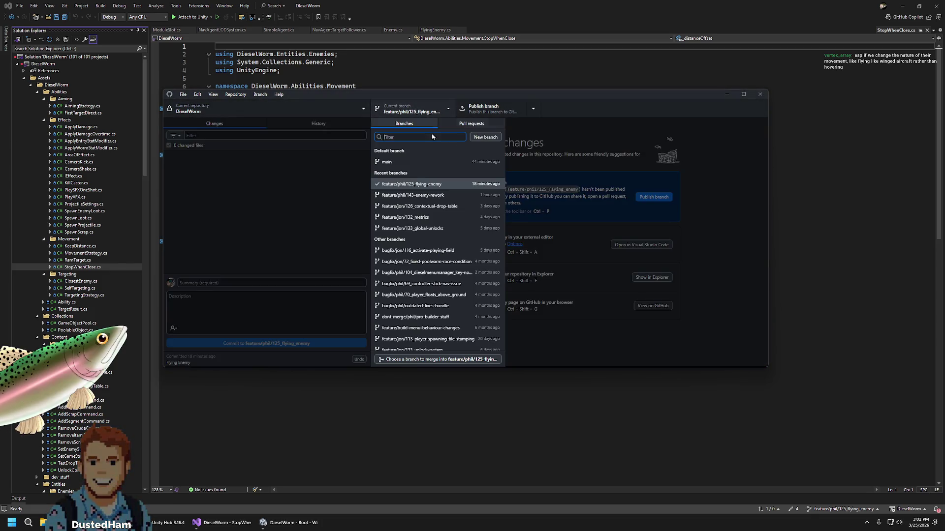
click(492, 109)
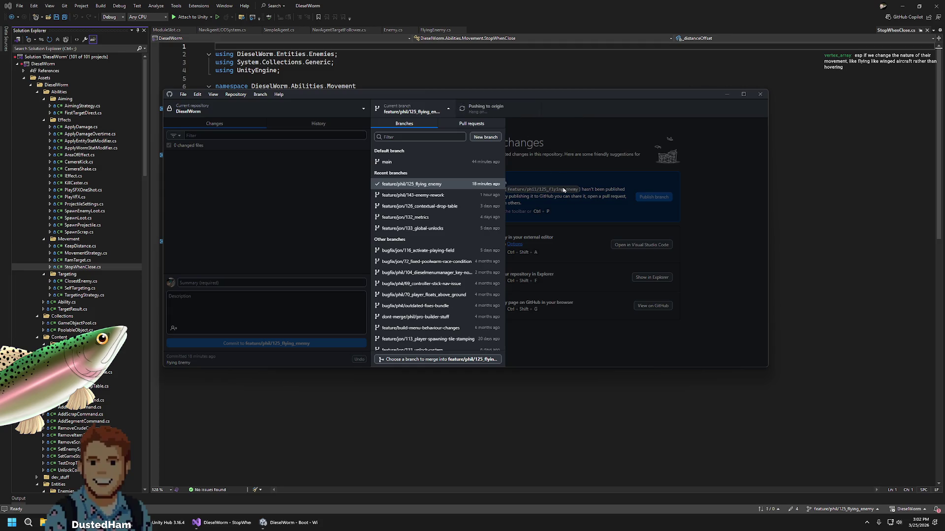
click(578, 242)
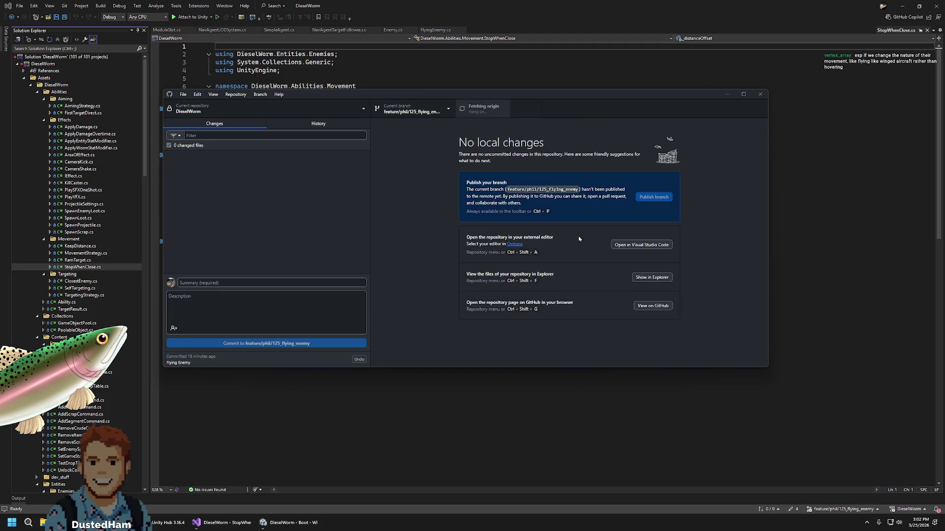
Switch the repository to the main branch, then minimize all windows to the desktop
click(448, 112)
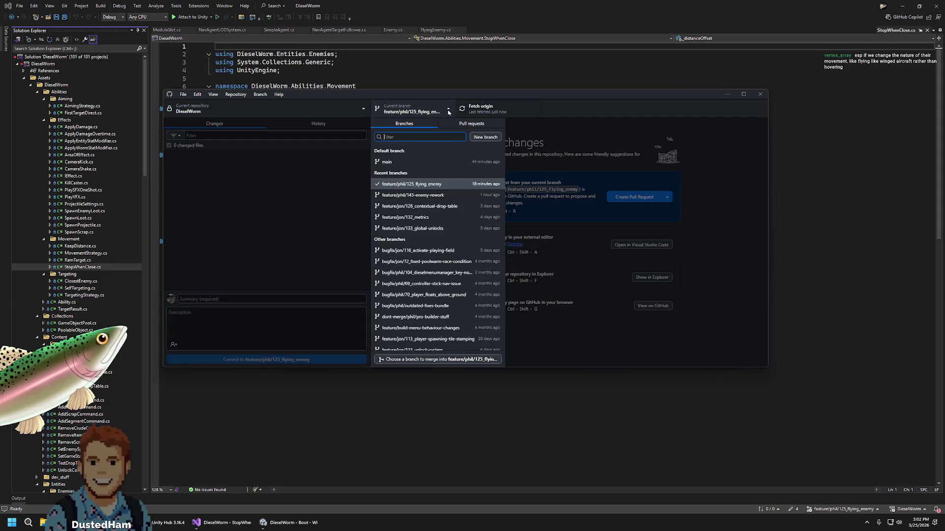
click(405, 171)
click(535, 3)
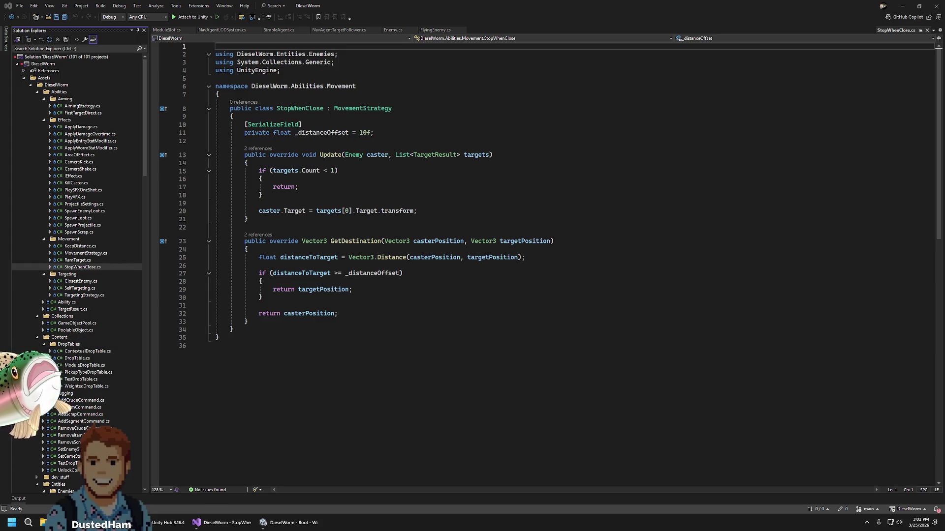
key(super+d)
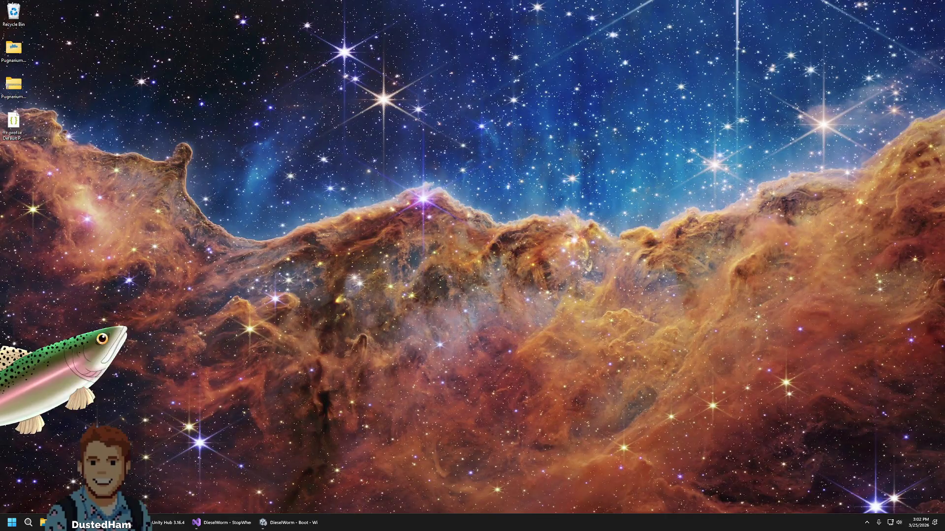
Close StopWhenClose.cs, scroll FlyingEnemy.cs to the top, and let Unity recompile the scripts
key(super+d)
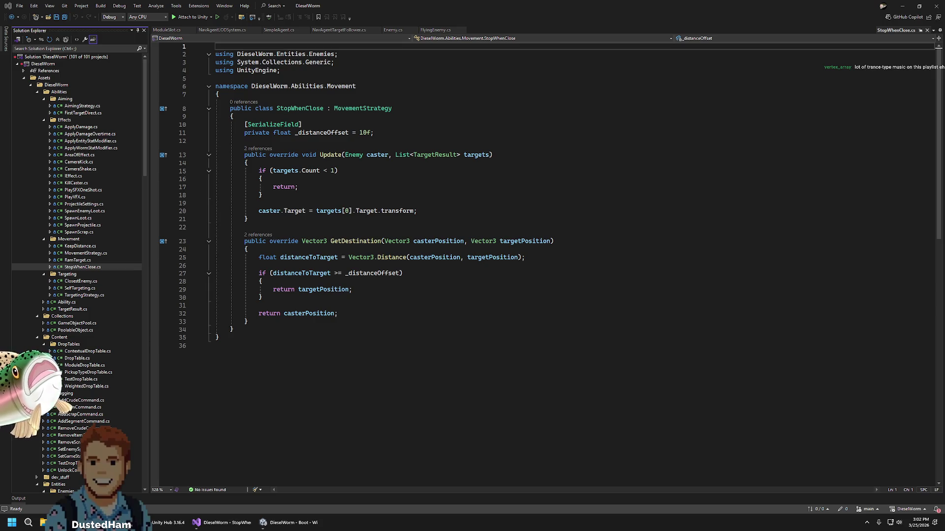
click(718, 245)
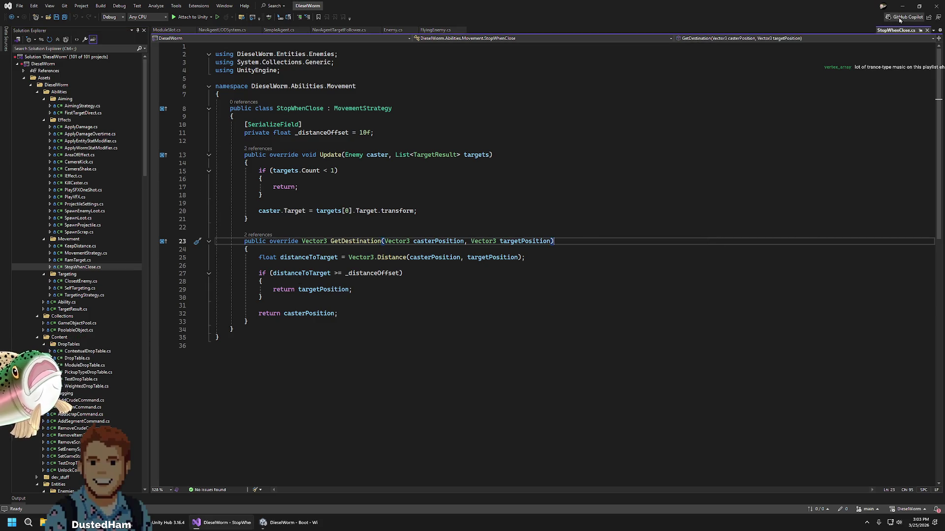
click(927, 31)
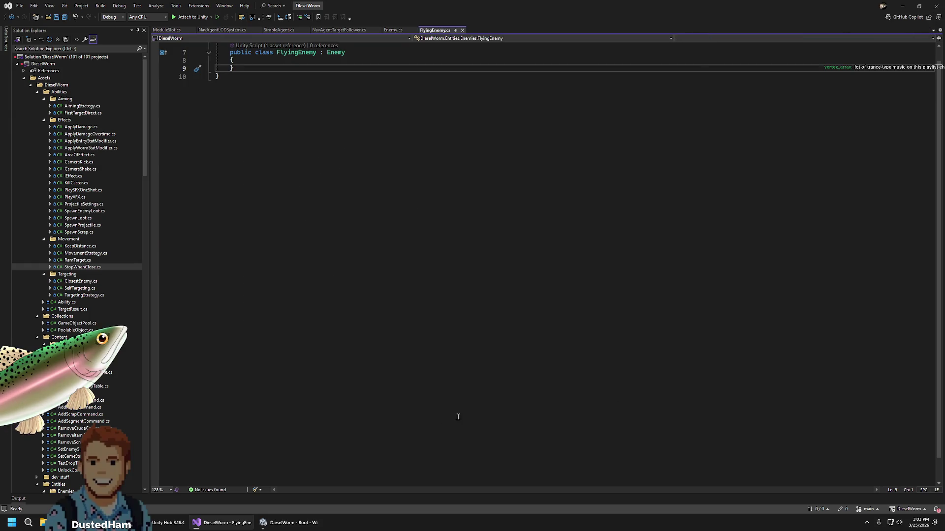
scroll(449, 316, up, 2)
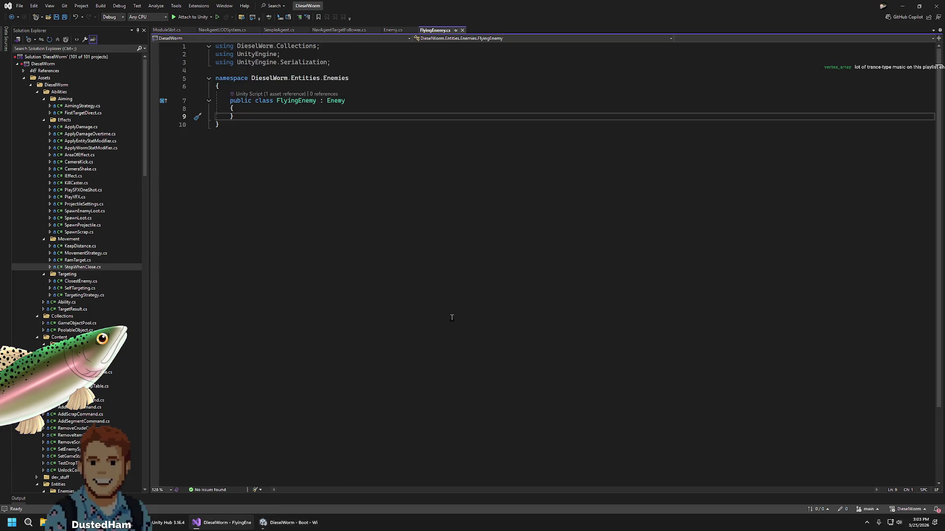
key(alt+Tab)
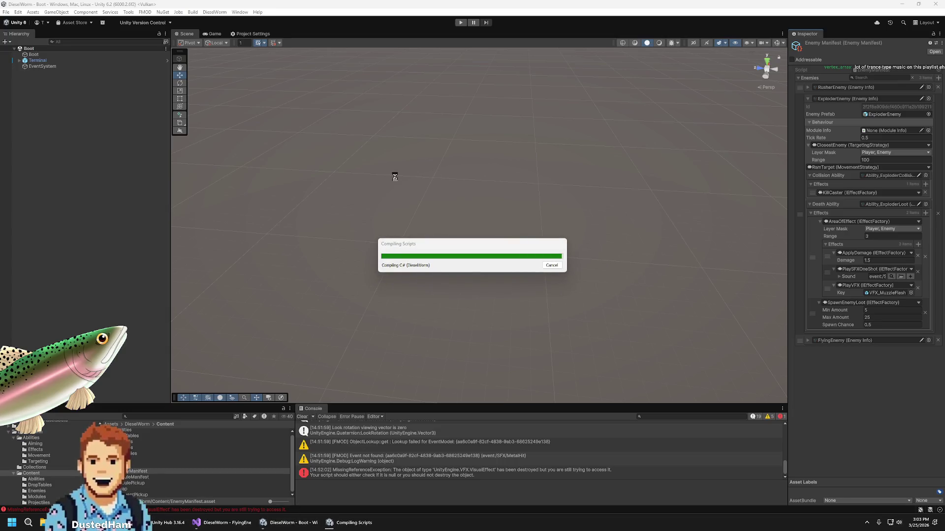
Confirm GitHub Desktop shows no local changes on main, then place the cursor inside the FlyingEnemy class
click(217, 523)
click(155, 526)
click(141, 523)
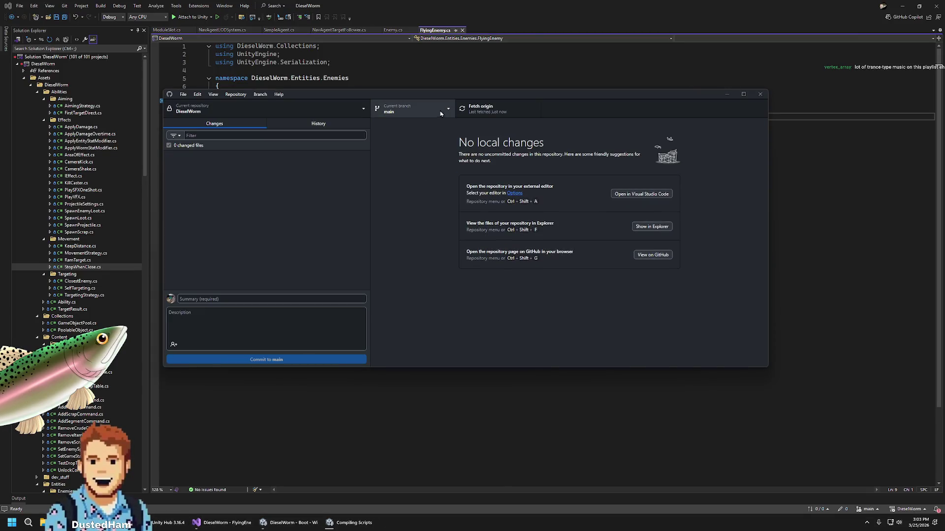
click(324, 495)
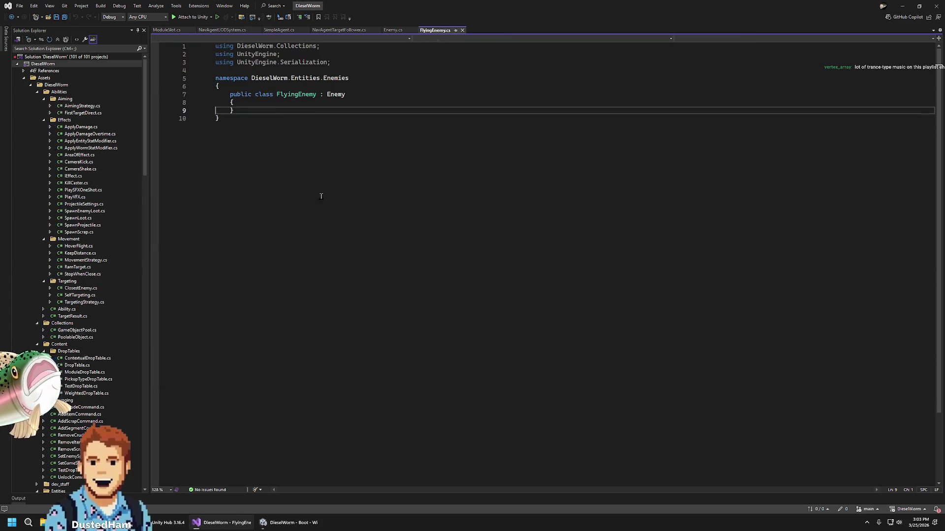
click(295, 109)
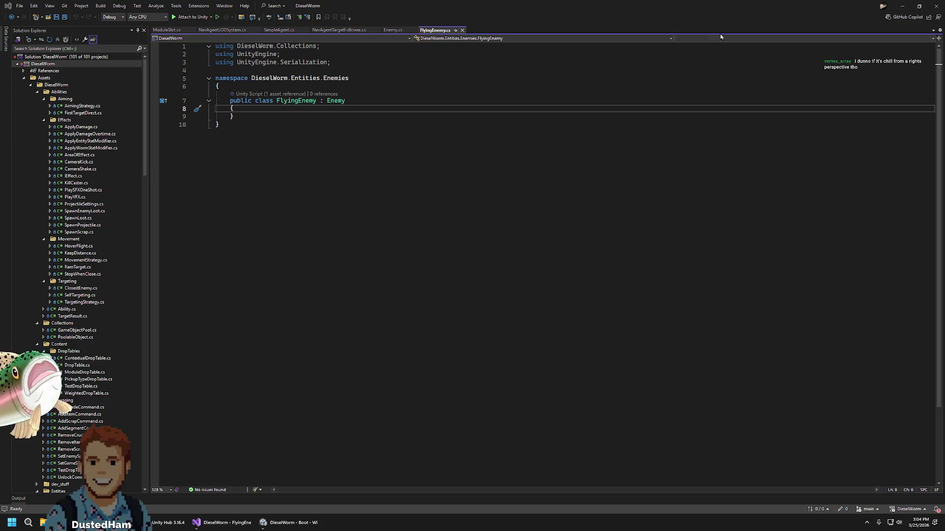
click(714, 11)
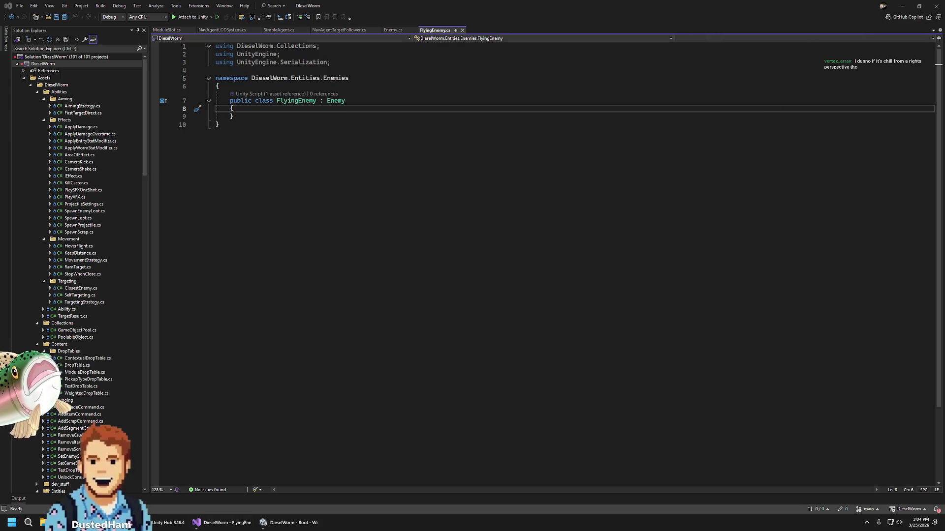